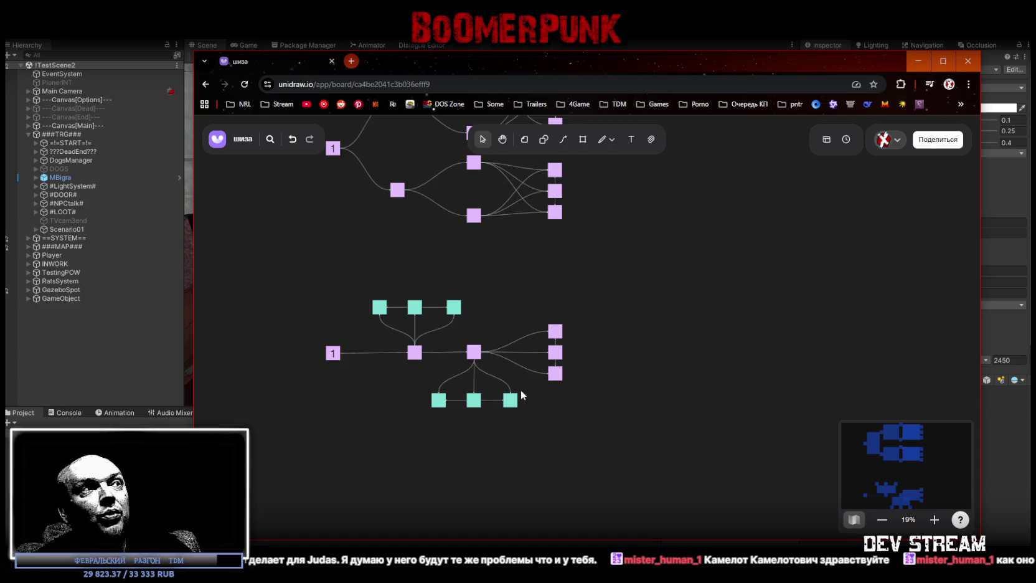
Add an unlinked lilac square below node 1, then branch a second lilac square up-right from it
{"action": "scroll", "coordinate": [529, 394], "scroll_direction": "down", "scroll_amount": 3}
{"action": "left_click", "coordinate": [408, 225]}
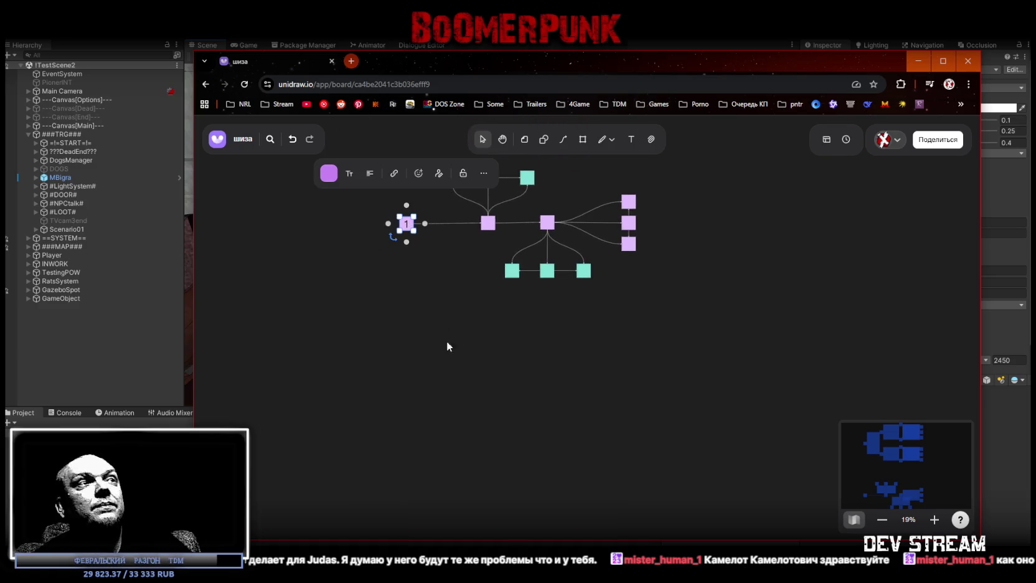
{"action": "left_click_drag", "start_coordinate": [406, 242], "coordinate": [407, 385]}
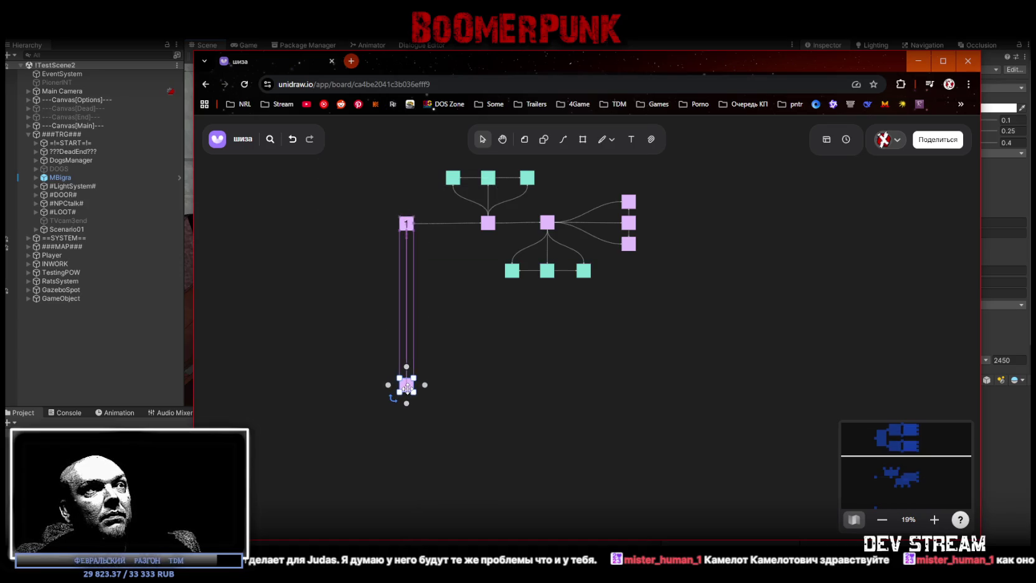
{"action": "left_click", "coordinate": [406, 294]}
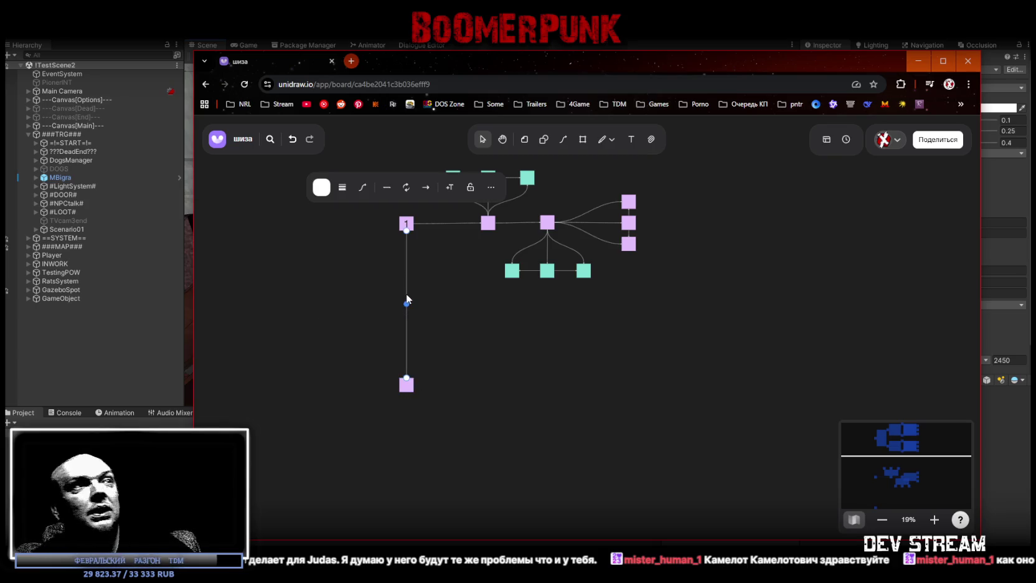
{"action": "key", "text": "Delete"}
{"action": "left_click", "coordinate": [409, 391]}
{"action": "left_click_drag", "start_coordinate": [424, 385], "coordinate": [478, 323]}
Add a teal square below the lower branch's teal node, delete the new connectors, and select the lilac-teal pair
{"action": "left_click", "coordinate": [584, 270]}
{"action": "left_click_drag", "start_coordinate": [583, 288], "coordinate": [513, 333]}
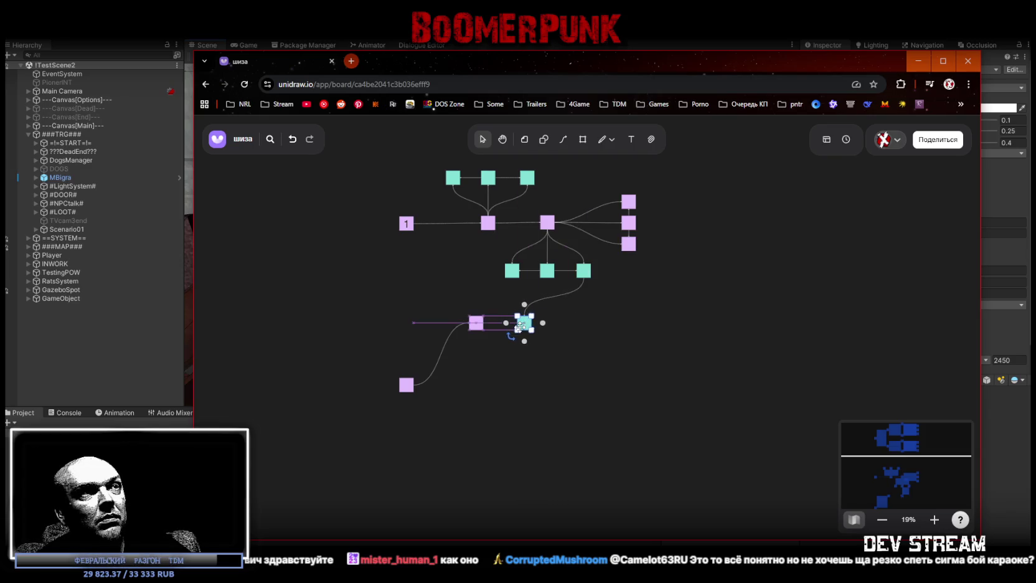
{"action": "left_click", "coordinate": [551, 299]}
{"action": "key", "text": "Delete"}
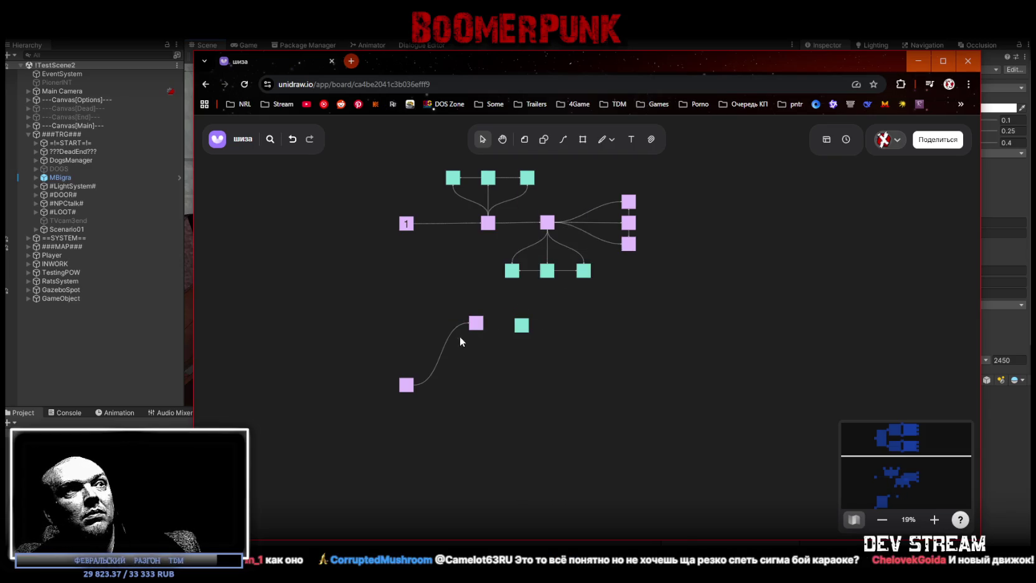
{"action": "left_click", "coordinate": [445, 342]}
{"action": "key", "text": "Delete"}
{"action": "left_click", "coordinate": [523, 329]}
{"action": "mouse_move", "coordinate": [447, 351]}
{"action": "left_mouse_down"}
{"action": "mouse_move", "coordinate": [569, 322]}
{"action": "mouse_move", "coordinate": [535, 330]}
{"action": "mouse_move", "coordinate": [531, 431]}
{"action": "left_mouse_up"}
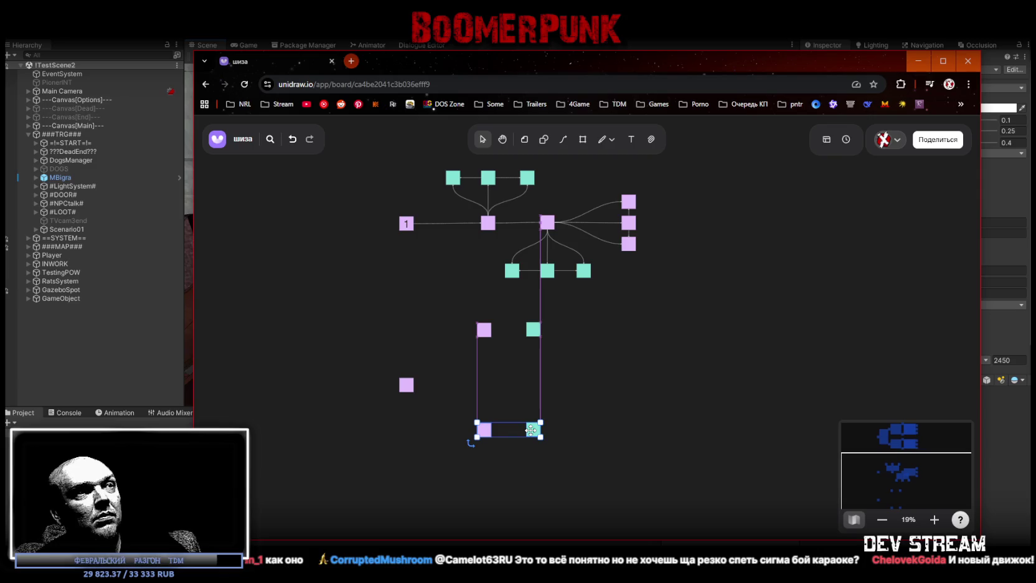
Copy the lilac-teal pair directly below, then duplicate all four squares to the right
{"action": "mouse_move", "coordinate": [459, 323]}
{"action": "left_mouse_down"}
{"action": "mouse_move", "coordinate": [543, 429]}
{"action": "mouse_move", "coordinate": [513, 436]}
{"action": "mouse_move", "coordinate": [606, 430]}
{"action": "left_mouse_up"}
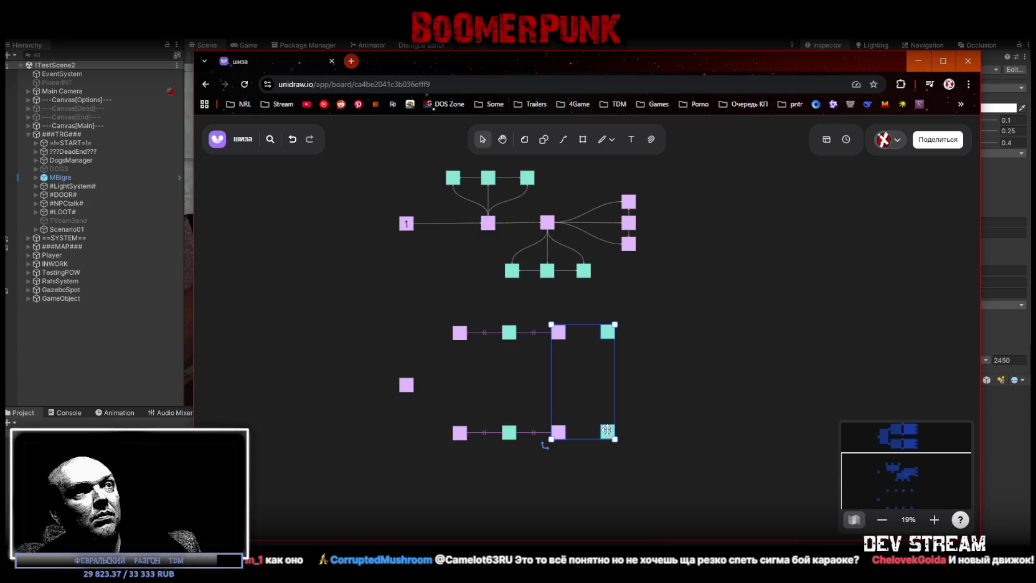
{"action": "mouse_move", "coordinate": [662, 182]}
{"action": "left_mouse_down"}
{"action": "mouse_move", "coordinate": [548, 239]}
{"action": "mouse_move", "coordinate": [644, 353]}
{"action": "mouse_move", "coordinate": [629, 402]}
{"action": "mouse_move", "coordinate": [637, 387]}
{"action": "left_mouse_up"}
{"action": "left_click", "coordinate": [654, 430]}
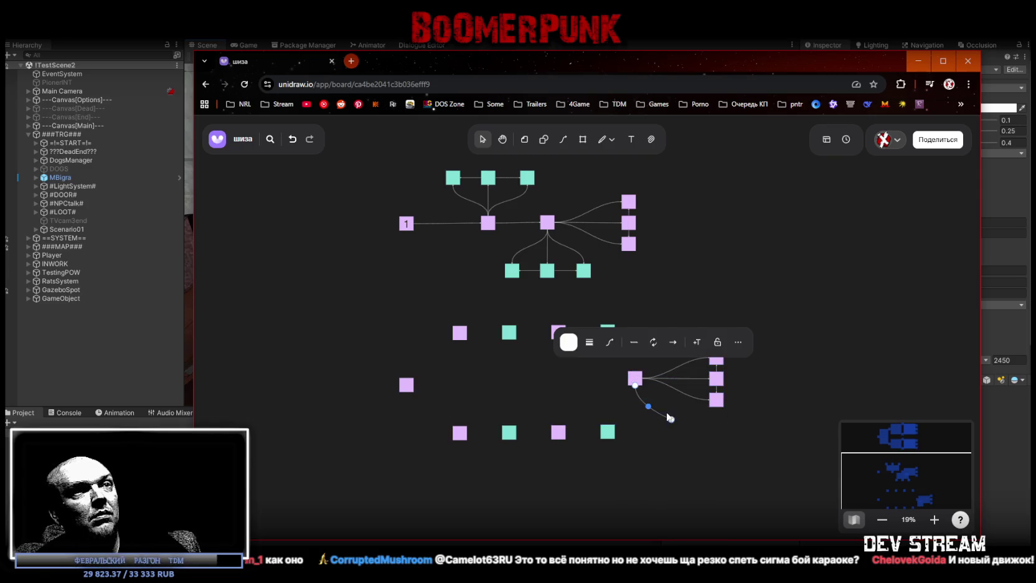
{"action": "left_click", "coordinate": [662, 418]}
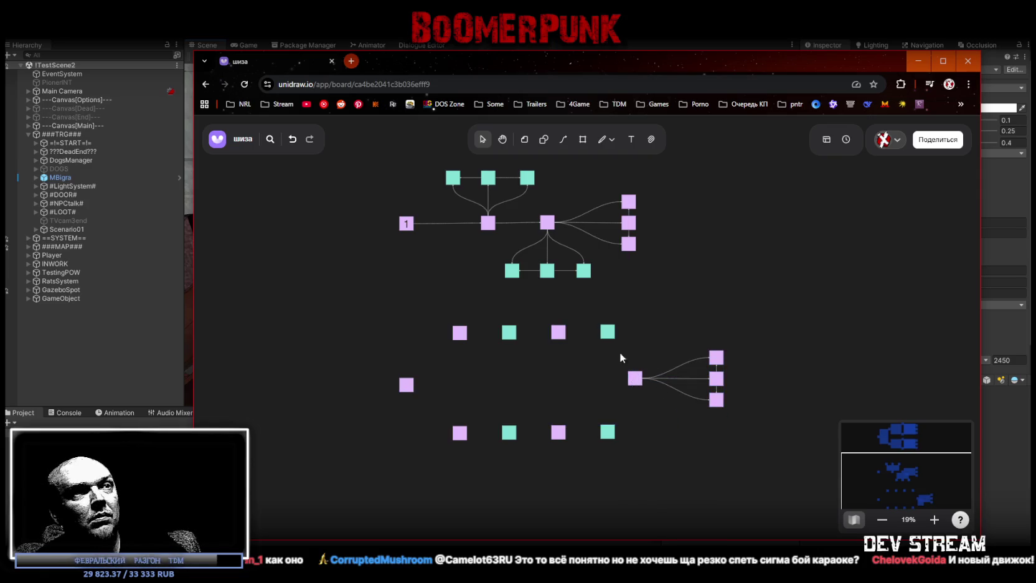
Nudge the three-way branch's parent node right and place the lone lilac square at left between the rows
{"action": "left_click", "coordinate": [635, 378]}
{"action": "left_click_drag", "start_coordinate": [636, 378], "coordinate": [651, 378]}
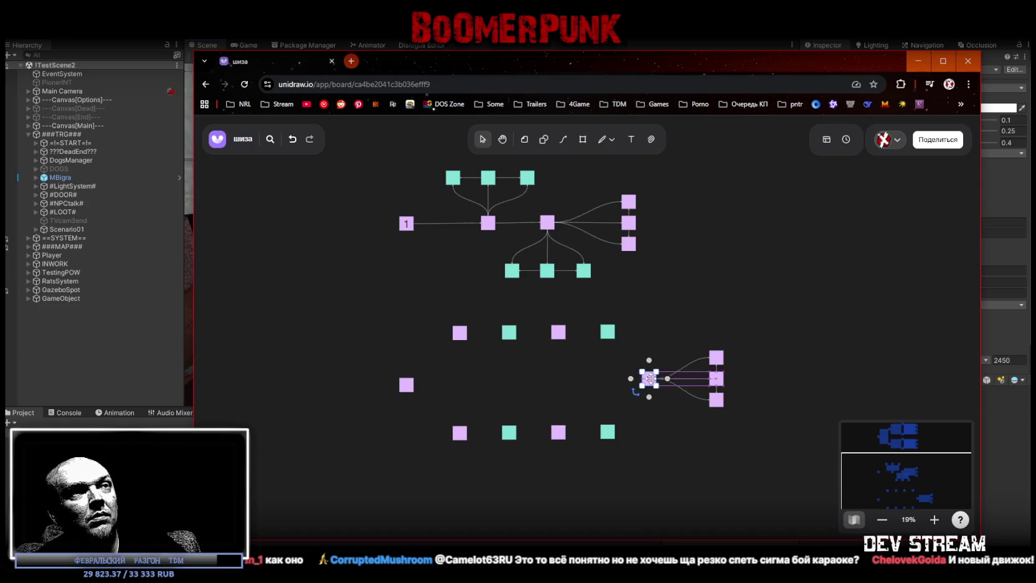
{"action": "left_click", "coordinate": [540, 378]}
{"action": "left_click_drag", "start_coordinate": [476, 383], "coordinate": [485, 374]}
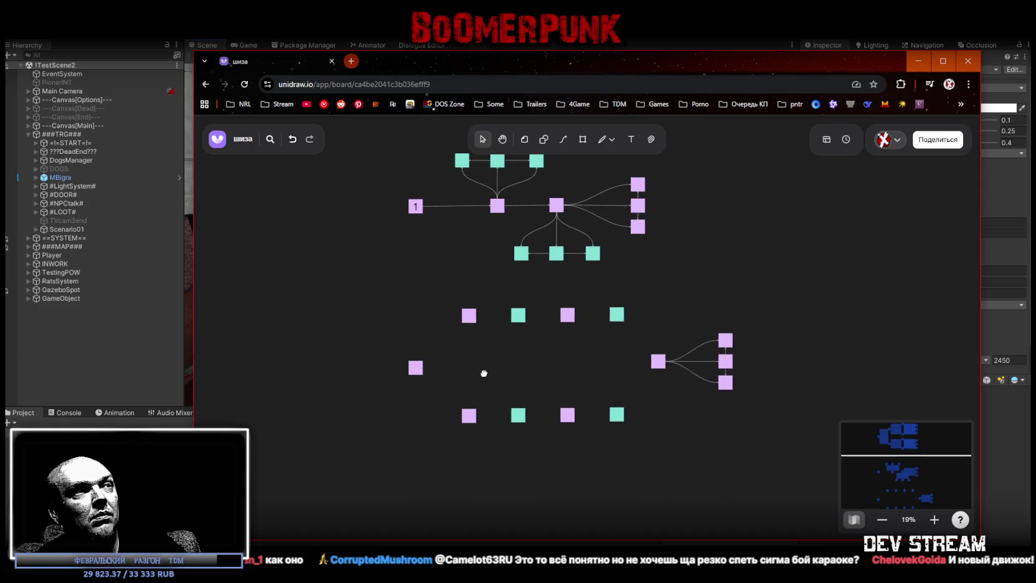
{"action": "left_click_drag", "start_coordinate": [415, 367], "coordinate": [545, 367]}
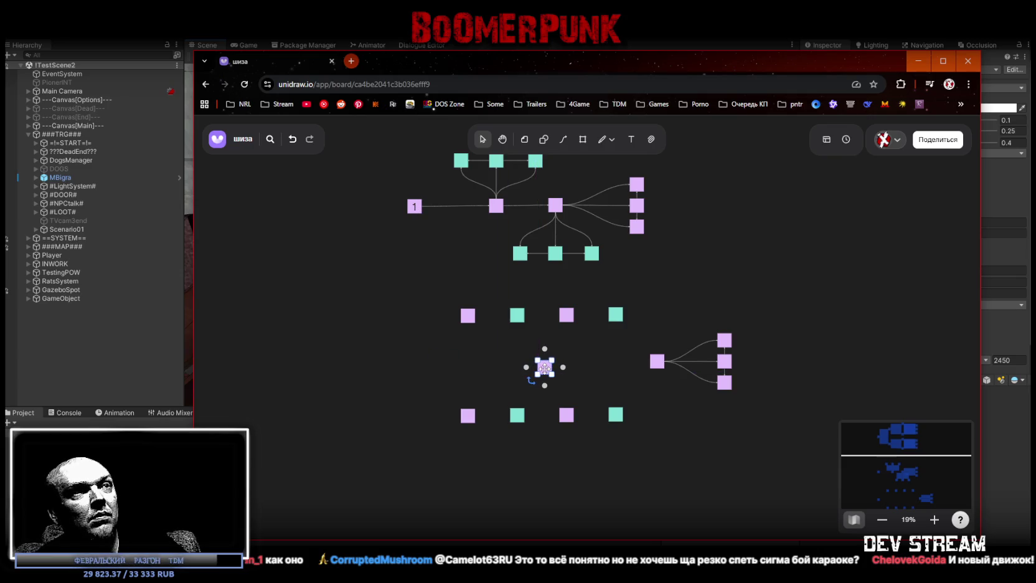
{"action": "mouse_move", "coordinate": [545, 367]}
{"action": "left_mouse_down"}
{"action": "mouse_move", "coordinate": [437, 363]}
{"action": "mouse_move", "coordinate": [480, 337]}
{"action": "mouse_move", "coordinate": [468, 316]}
{"action": "left_mouse_up"}
Connect the left lilac hub to all eight squares: the four top-row and four bottom-row squares
{"action": "left_click", "coordinate": [441, 366]}
{"action": "left_click_drag", "start_coordinate": [456, 363], "coordinate": [517, 322]}
{"action": "left_click", "coordinate": [441, 365]}
{"action": "left_click_drag", "start_coordinate": [456, 363], "coordinate": [566, 322]}
{"action": "left_click", "coordinate": [441, 364]}
{"action": "mouse_move", "coordinate": [456, 363]}
{"action": "left_mouse_down"}
{"action": "mouse_move", "coordinate": [548, 365]}
{"action": "mouse_move", "coordinate": [618, 322]}
{"action": "left_mouse_up"}
{"action": "left_click", "coordinate": [440, 365]}
{"action": "left_click_drag", "start_coordinate": [456, 363], "coordinate": [467, 411]}
{"action": "left_click", "coordinate": [439, 366]}
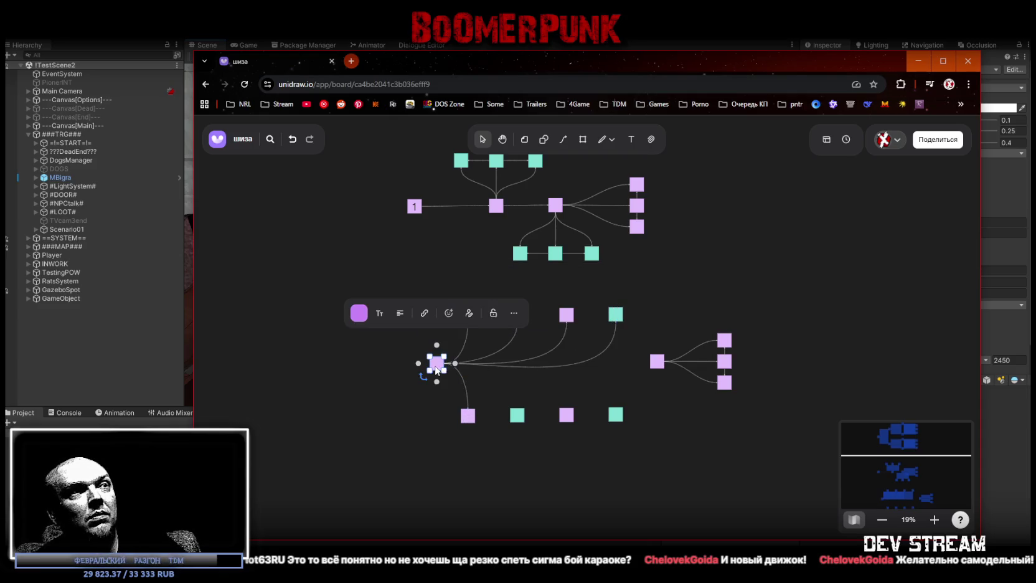
{"action": "left_click_drag", "start_coordinate": [456, 365], "coordinate": [517, 414]}
{"action": "left_click", "coordinate": [439, 365]}
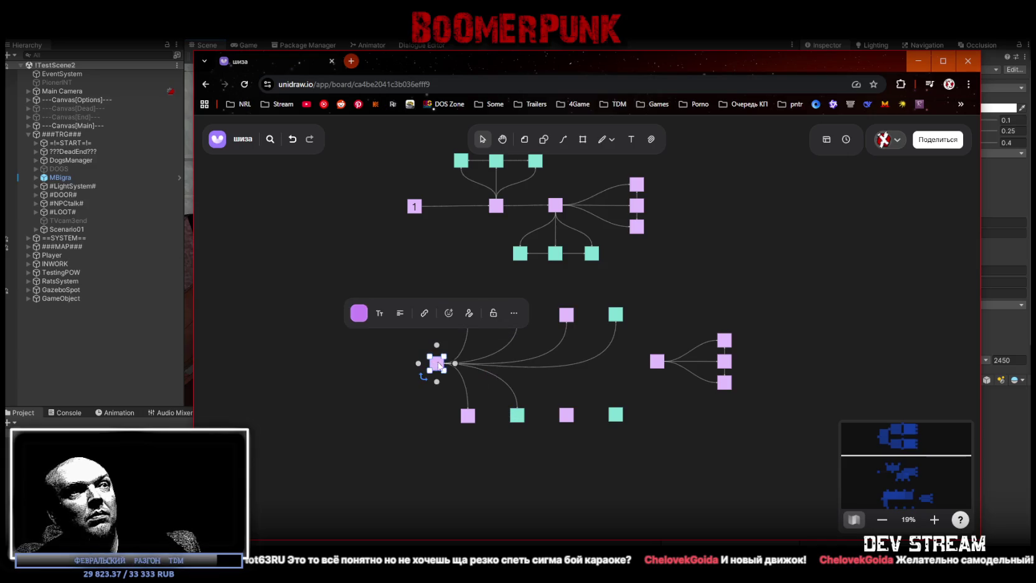
{"action": "left_click_drag", "start_coordinate": [456, 364], "coordinate": [578, 416]}
{"action": "left_click", "coordinate": [437, 363]}
{"action": "left_click_drag", "start_coordinate": [457, 367], "coordinate": [614, 411]}
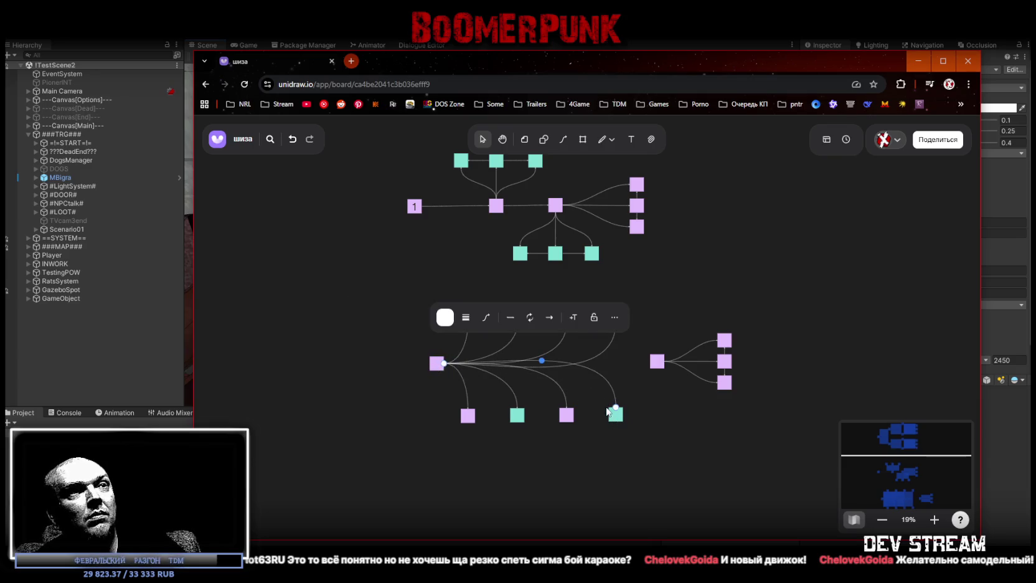
Link the last bottom teal, top-right teal, and both third-column lilac squares to the right hub
{"action": "left_click", "coordinate": [618, 417]}
{"action": "left_click_drag", "start_coordinate": [616, 397], "coordinate": [657, 361]}
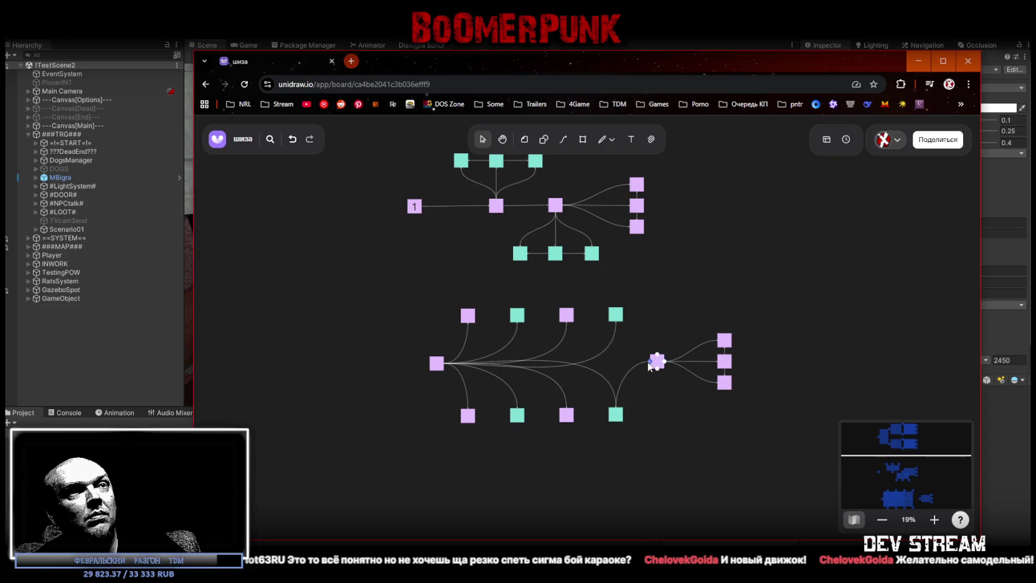
{"action": "left_click", "coordinate": [623, 290]}
{"action": "left_click", "coordinate": [616, 316]}
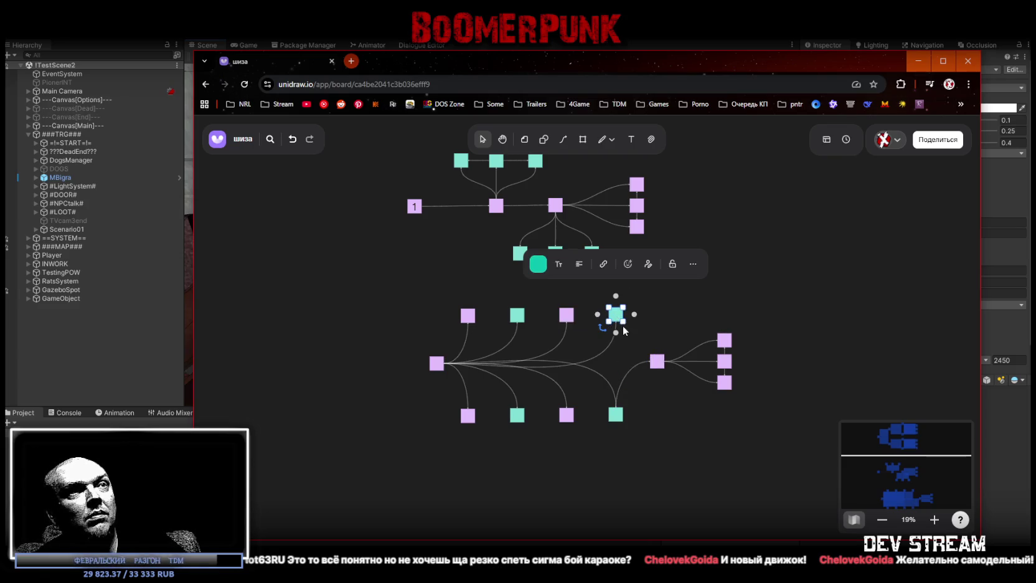
{"action": "left_click_drag", "start_coordinate": [615, 325], "coordinate": [651, 364]}
{"action": "left_click", "coordinate": [565, 316]}
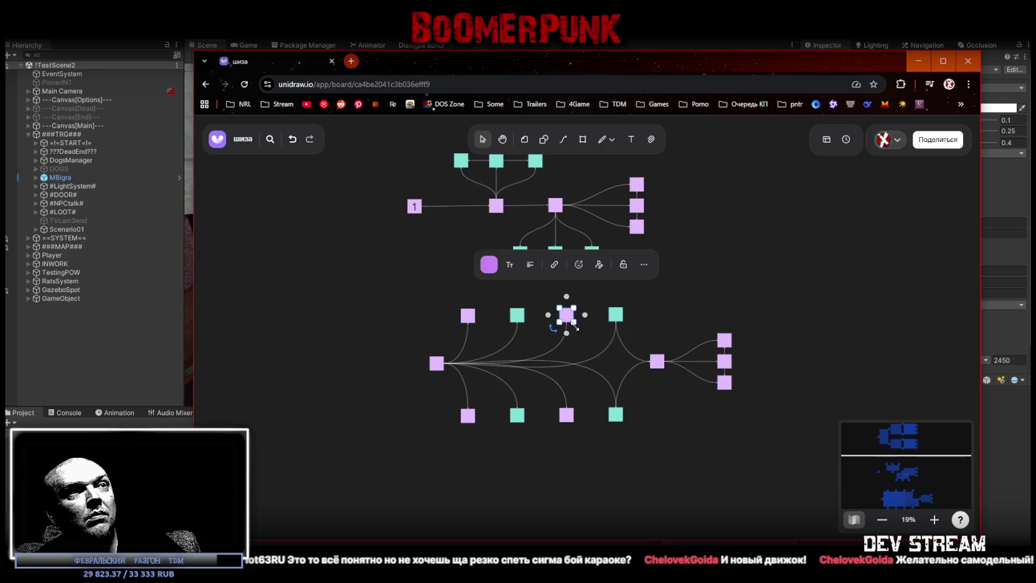
{"action": "left_click_drag", "start_coordinate": [566, 325], "coordinate": [643, 371]}
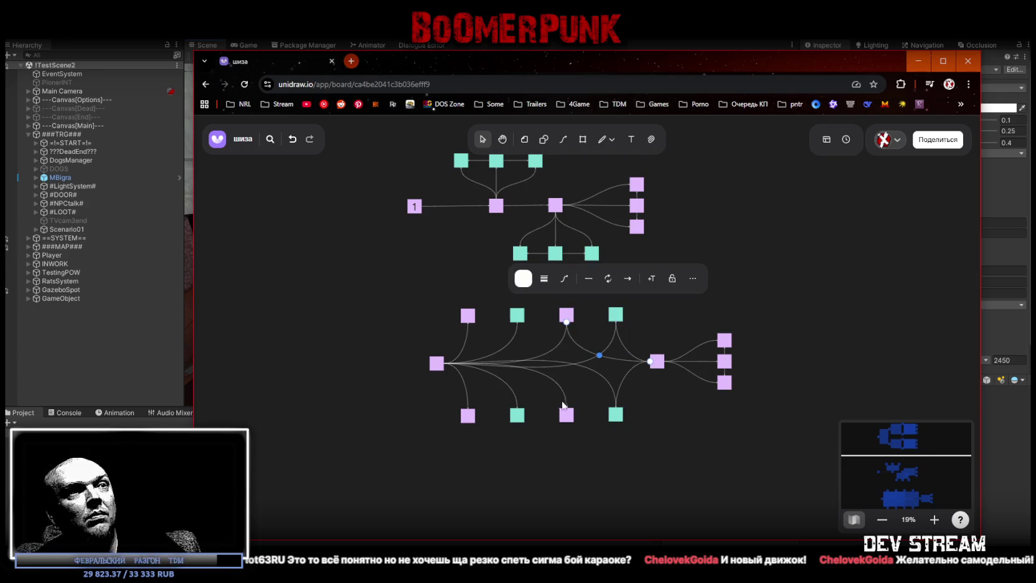
{"action": "left_click", "coordinate": [570, 416]}
{"action": "mouse_move", "coordinate": [566, 397]}
{"action": "left_mouse_down"}
{"action": "mouse_move", "coordinate": [616, 365]}
{"action": "mouse_move", "coordinate": [654, 361]}
{"action": "left_mouse_up"}
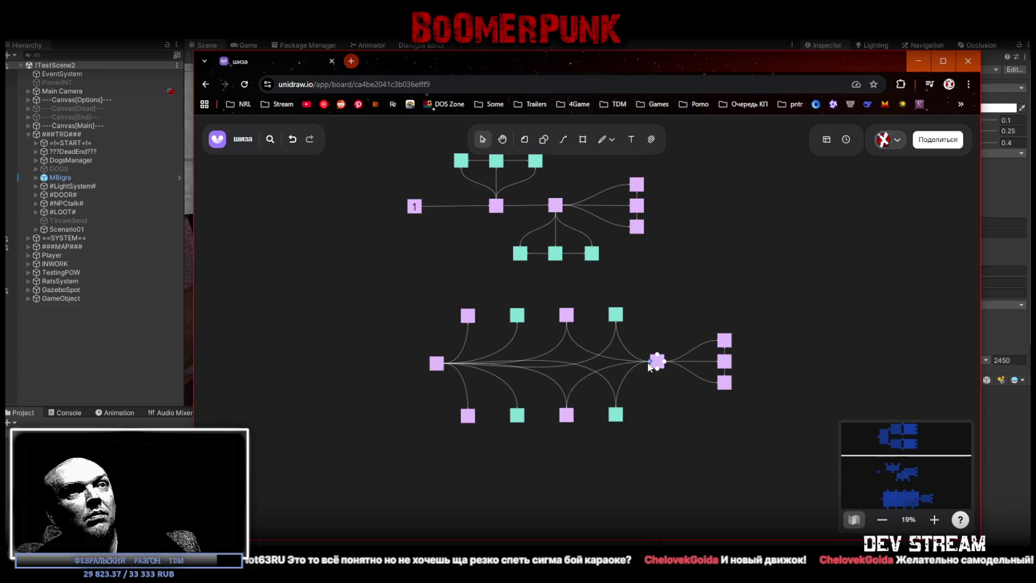
Link the remaining bottom teal, bottom-left lilac, top teal and top-left lilac squares to the right hub
{"action": "left_click", "coordinate": [515, 416]}
{"action": "left_click_drag", "start_coordinate": [517, 404], "coordinate": [654, 362]}
{"action": "left_click", "coordinate": [468, 416]}
{"action": "left_click_drag", "start_coordinate": [469, 399], "coordinate": [655, 361]}
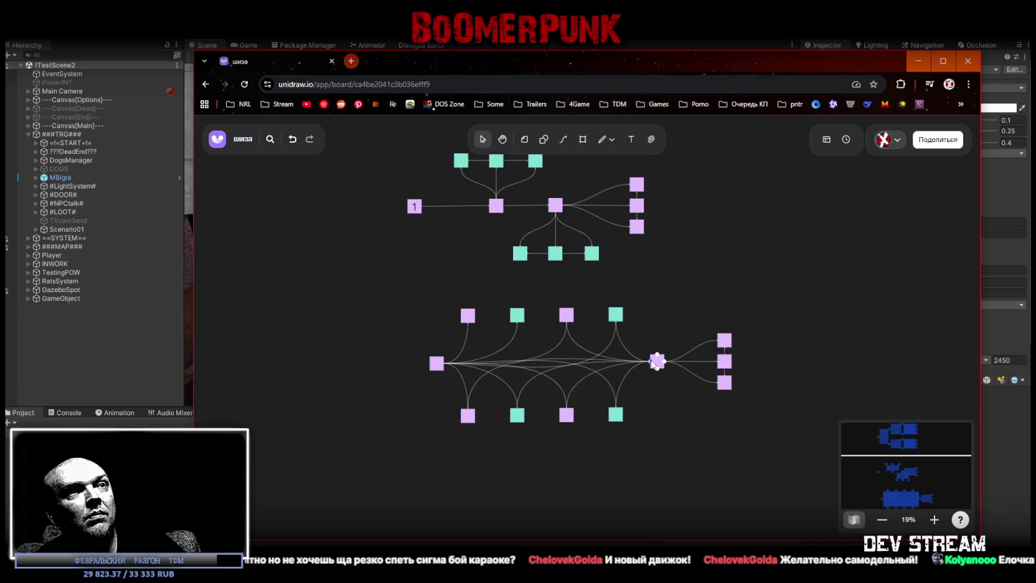
{"action": "left_click", "coordinate": [519, 319]}
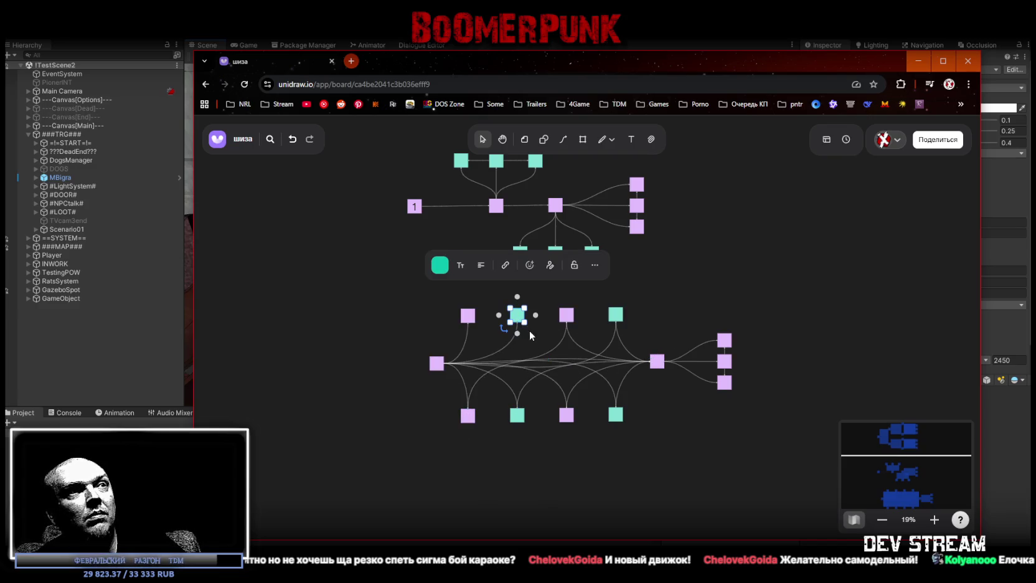
{"action": "left_click_drag", "start_coordinate": [517, 336], "coordinate": [656, 368]}
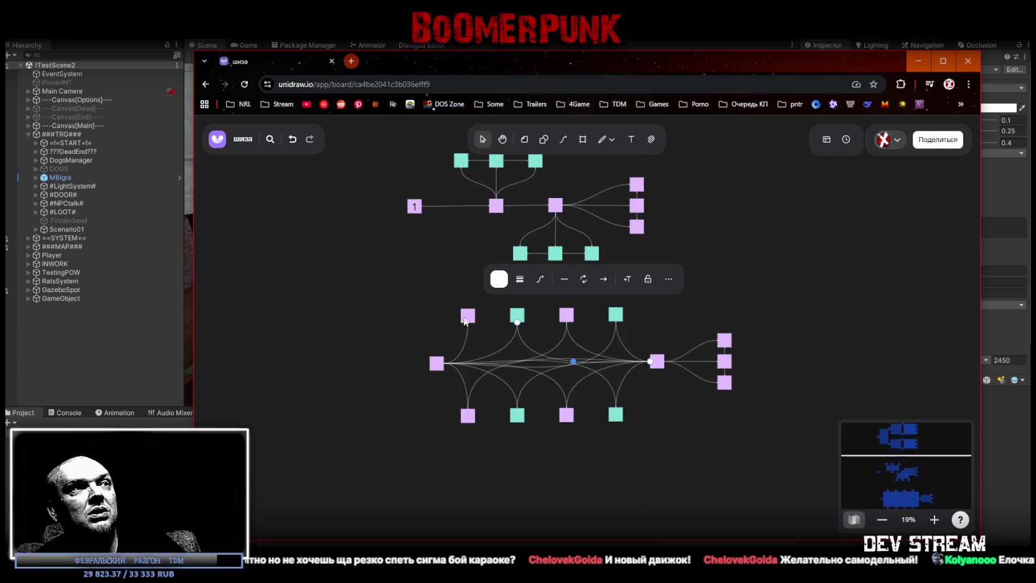
{"action": "left_click", "coordinate": [468, 316]}
{"action": "left_click_drag", "start_coordinate": [469, 337], "coordinate": [655, 361]}
{"action": "left_click", "coordinate": [671, 421]}
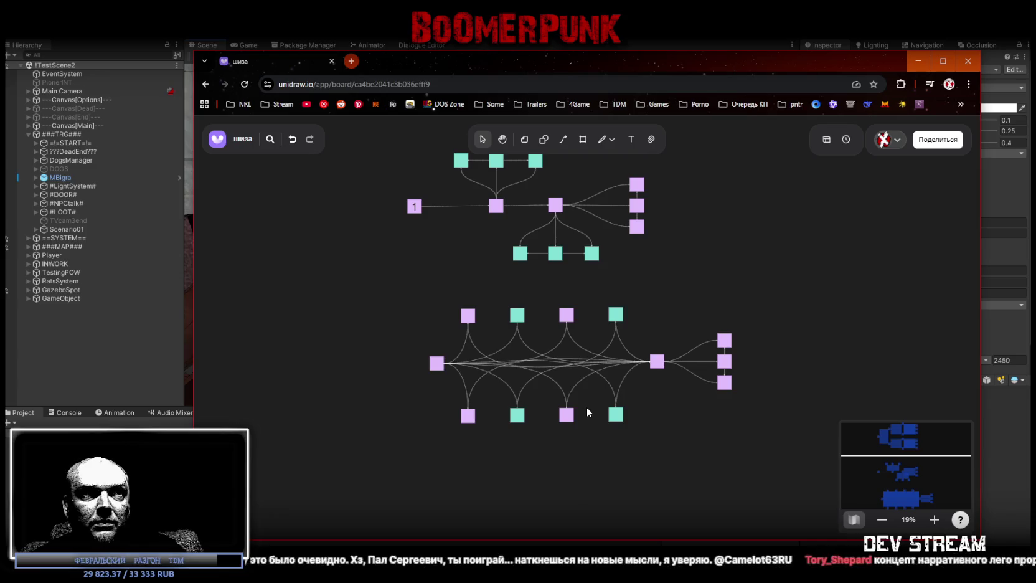
{"action": "left_click", "coordinate": [437, 363]}
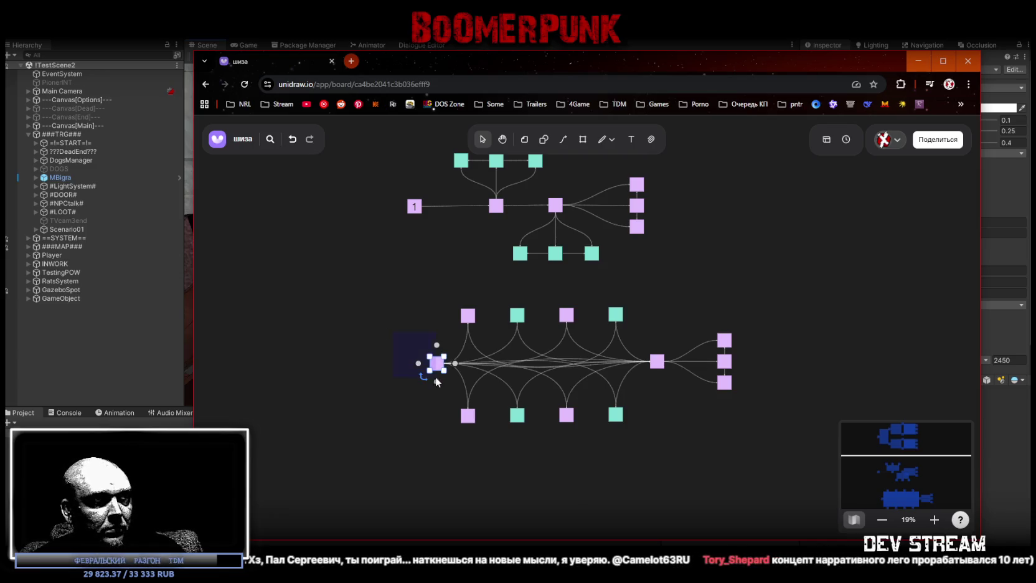
Move the left lilac hub left to align under node 1, then select both node rows
{"action": "left_click_drag", "start_coordinate": [436, 364], "coordinate": [414, 364]}
{"action": "left_click", "coordinate": [392, 450]}
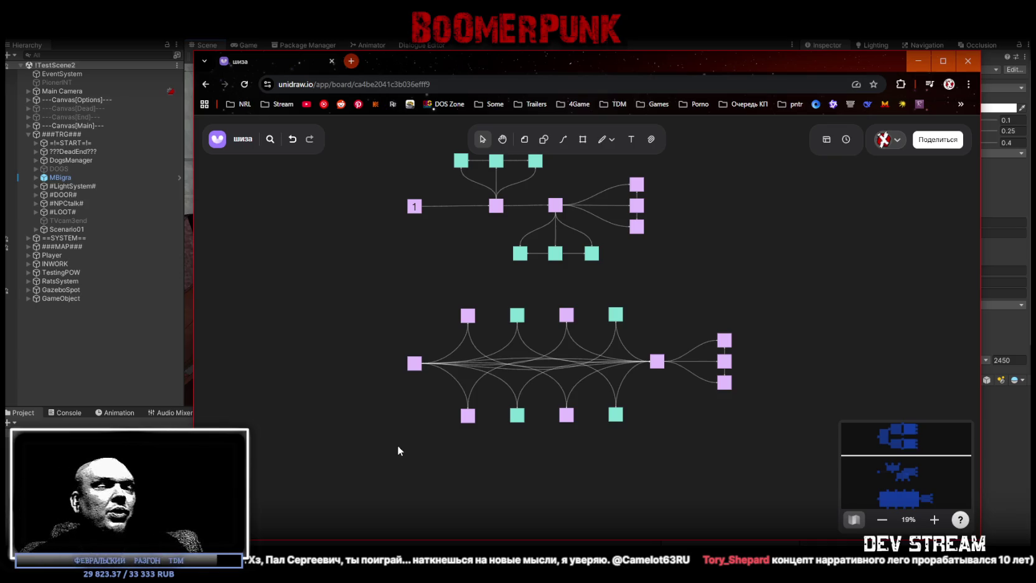
{"action": "mouse_move", "coordinate": [452, 310]}
{"action": "left_mouse_down"}
{"action": "mouse_move", "coordinate": [472, 438]}
{"action": "mouse_move", "coordinate": [462, 421]}
{"action": "left_mouse_up"}
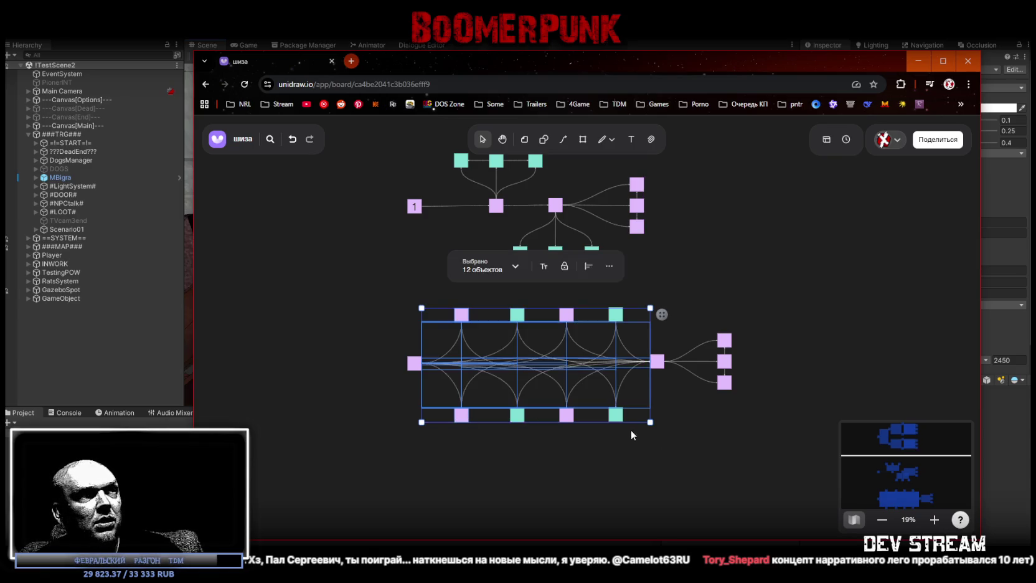
Undo an accidental vertical squash, then move the second, third and fourth node column pairs left
{"action": "left_click", "coordinate": [462, 314]}
{"action": "mouse_move", "coordinate": [440, 297]}
{"action": "left_mouse_down"}
{"action": "mouse_move", "coordinate": [593, 419]}
{"action": "mouse_move", "coordinate": [625, 429]}
{"action": "left_mouse_up"}
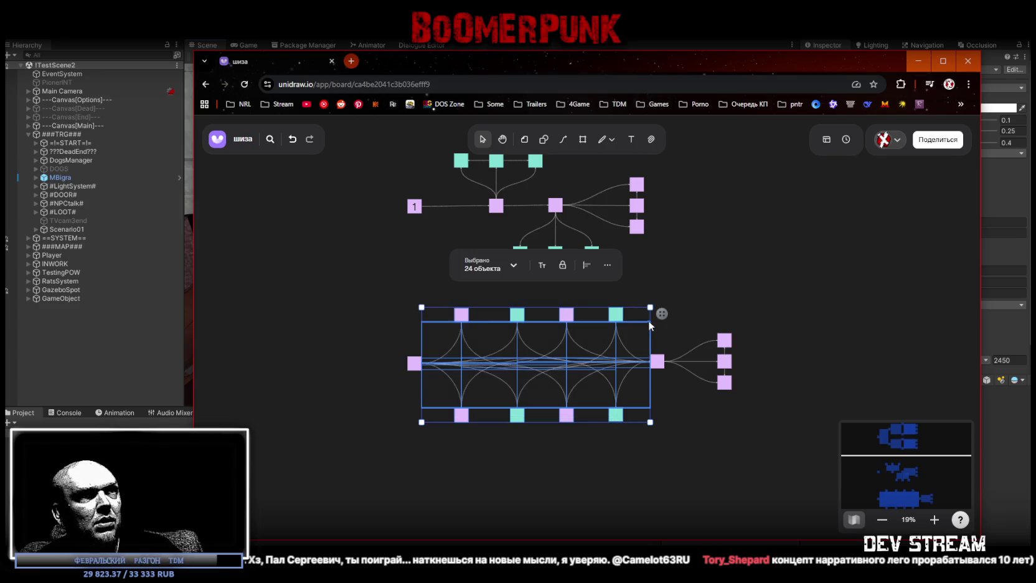
{"action": "left_click_drag", "start_coordinate": [650, 308], "coordinate": [651, 283]}
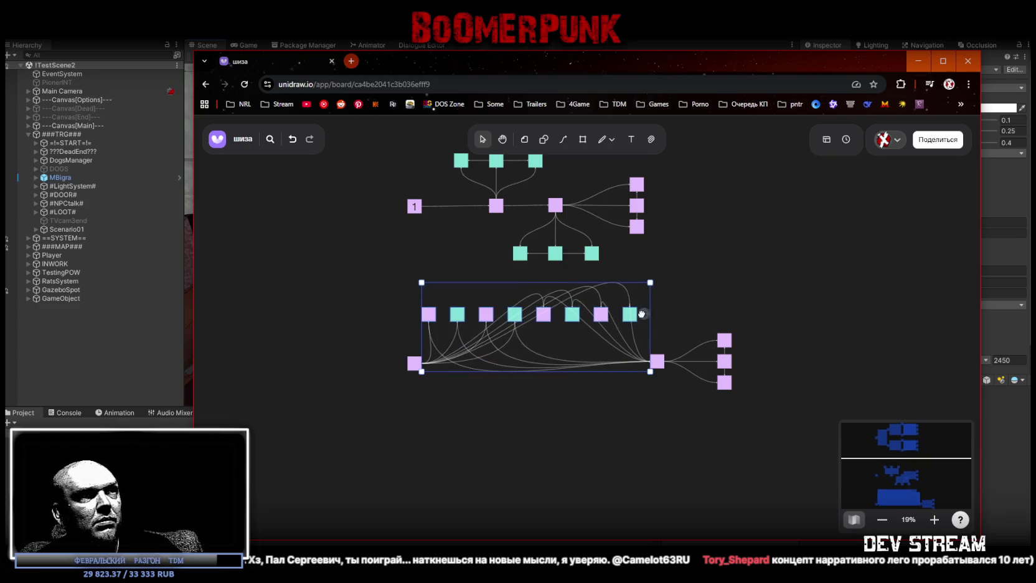
{"action": "key", "text": "ctrl+z"}
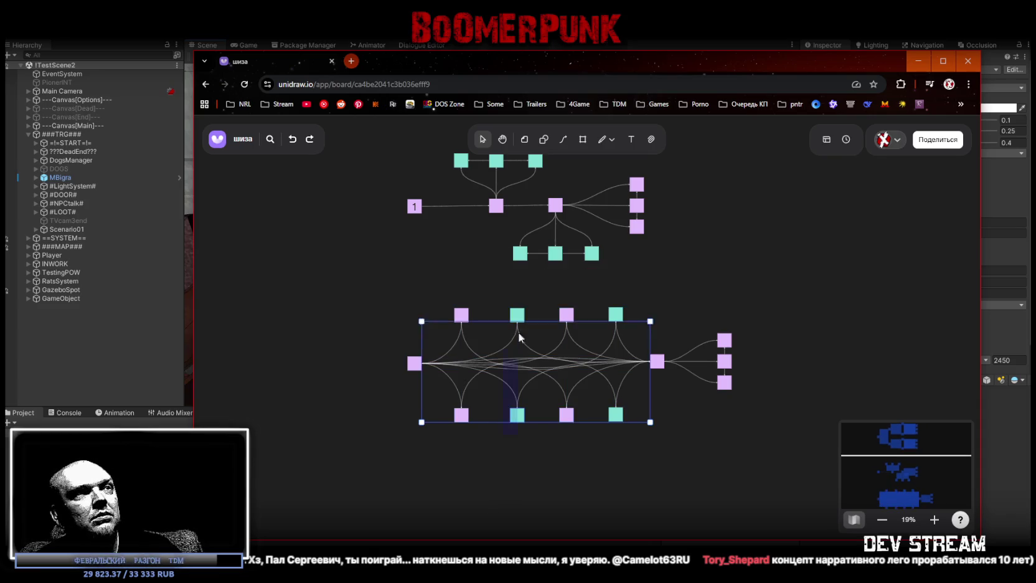
{"action": "left_click_drag", "start_coordinate": [518, 316], "coordinate": [501, 314]}
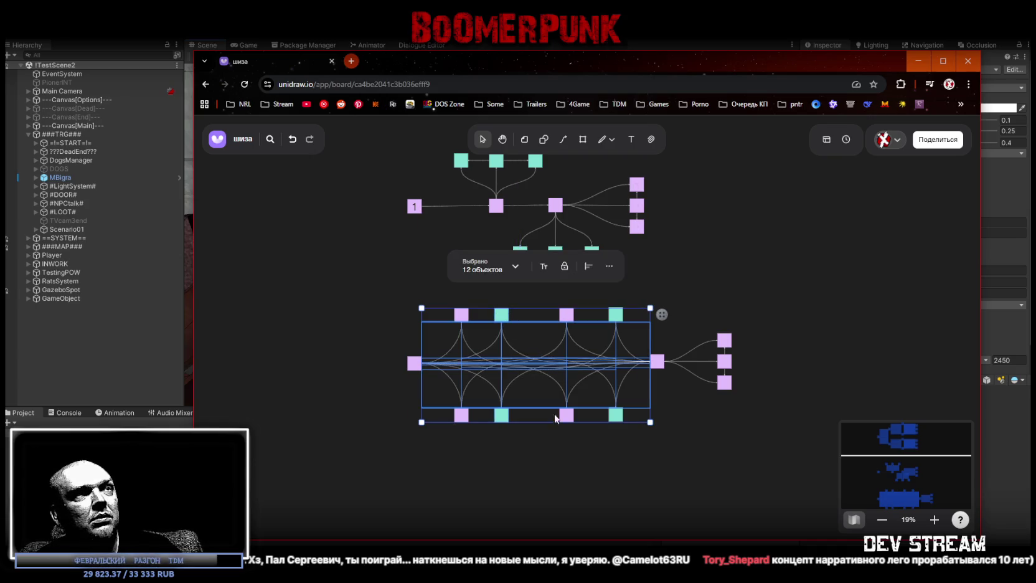
{"action": "left_click", "coordinate": [568, 320]}
{"action": "left_click_drag", "start_coordinate": [568, 321], "coordinate": [546, 321]}
{"action": "left_click", "coordinate": [614, 322]}
{"action": "left_click_drag", "start_coordinate": [613, 322], "coordinate": [592, 321]}
Shift the right hub and its three branch nodes left as a group
{"action": "left_click_drag", "start_coordinate": [750, 318], "coordinate": [661, 403]}
{"action": "left_click_drag", "start_coordinate": [663, 363], "coordinate": [644, 362]}
{"action": "left_click", "coordinate": [693, 456]}
{"action": "scroll", "coordinate": [685, 467], "scroll_direction": "up", "scroll_amount": 3}
{"action": "scroll", "coordinate": [679, 467], "scroll_direction": "down", "scroll_amount": 3}
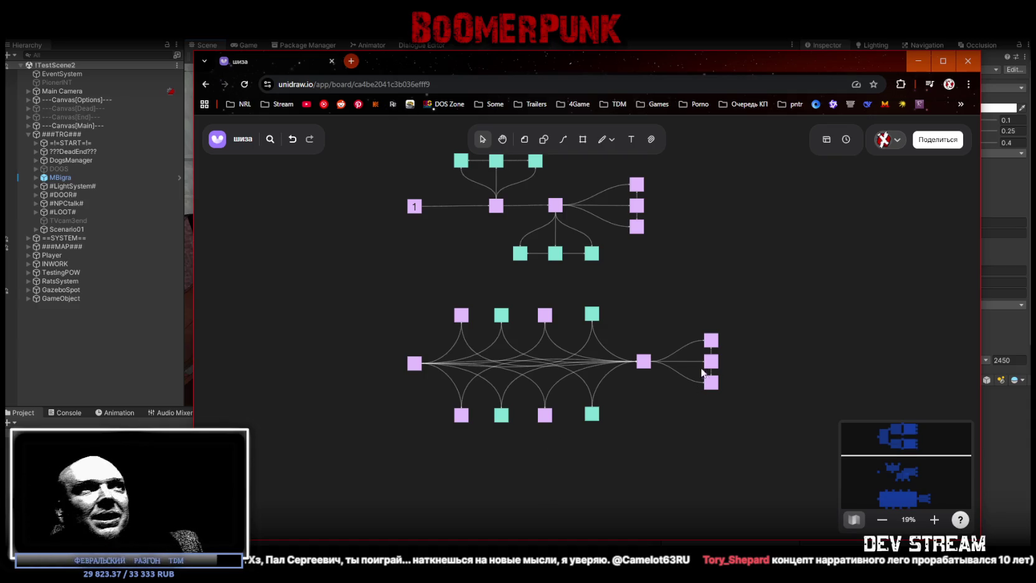
Snap the right hub and its three child nodes left into line with the upper diagram's column
{"action": "left_click", "coordinate": [645, 366]}
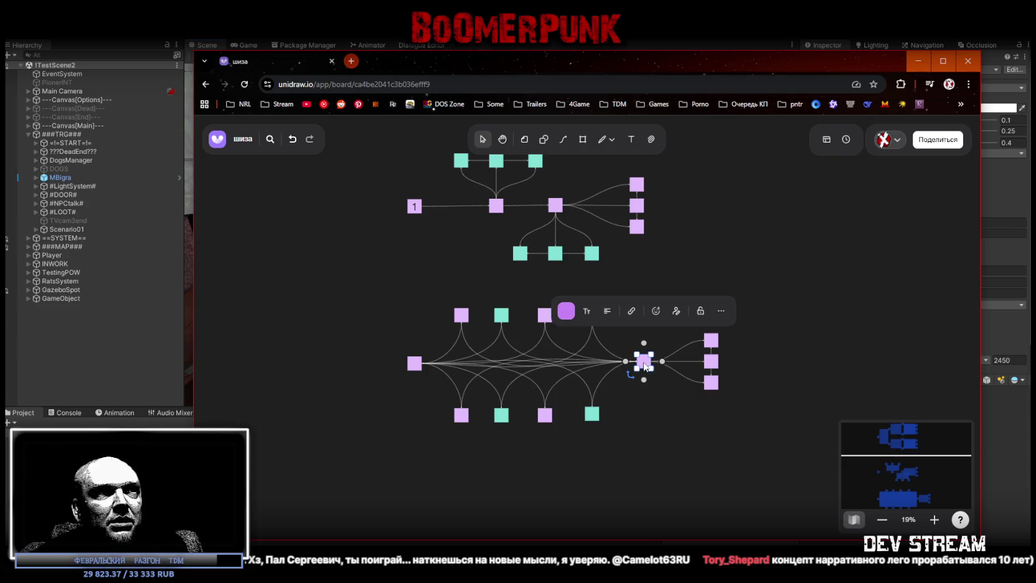
{"action": "left_click", "coordinate": [657, 427]}
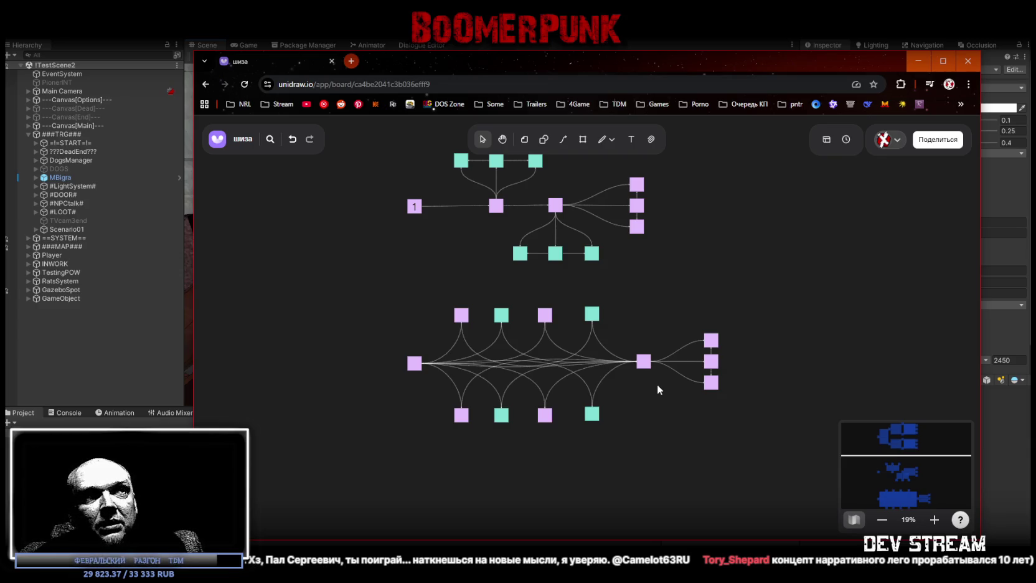
{"action": "mouse_move", "coordinate": [767, 308]}
{"action": "left_mouse_down"}
{"action": "mouse_move", "coordinate": [705, 363]}
{"action": "mouse_move", "coordinate": [643, 393]}
{"action": "mouse_move", "coordinate": [649, 368]}
{"action": "mouse_move", "coordinate": [638, 365]}
{"action": "left_mouse_up"}
{"action": "left_click", "coordinate": [642, 444]}
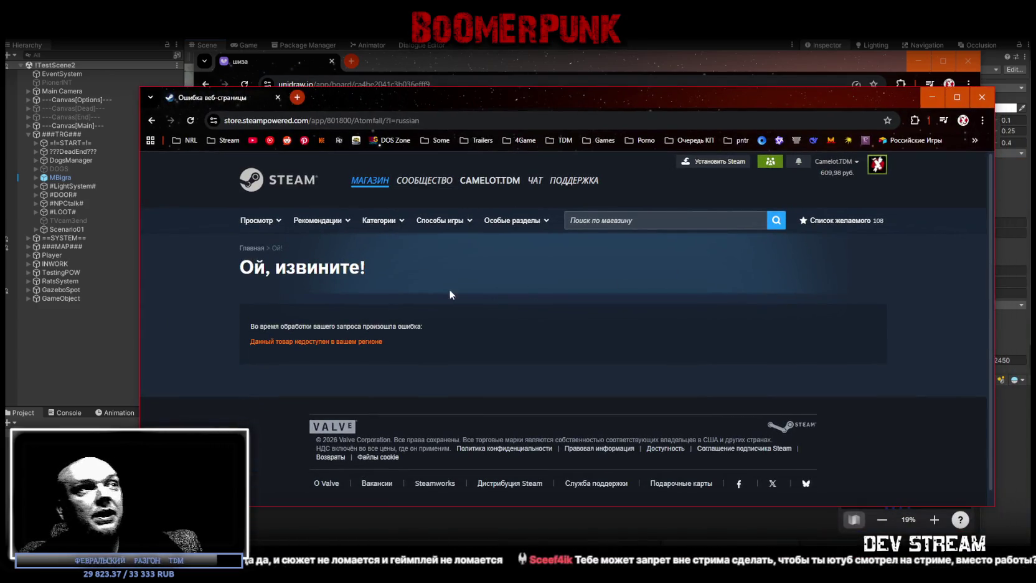
Close the Steam window showing Atomfall's region-unavailable error
{"action": "left_click", "coordinate": [278, 97]}
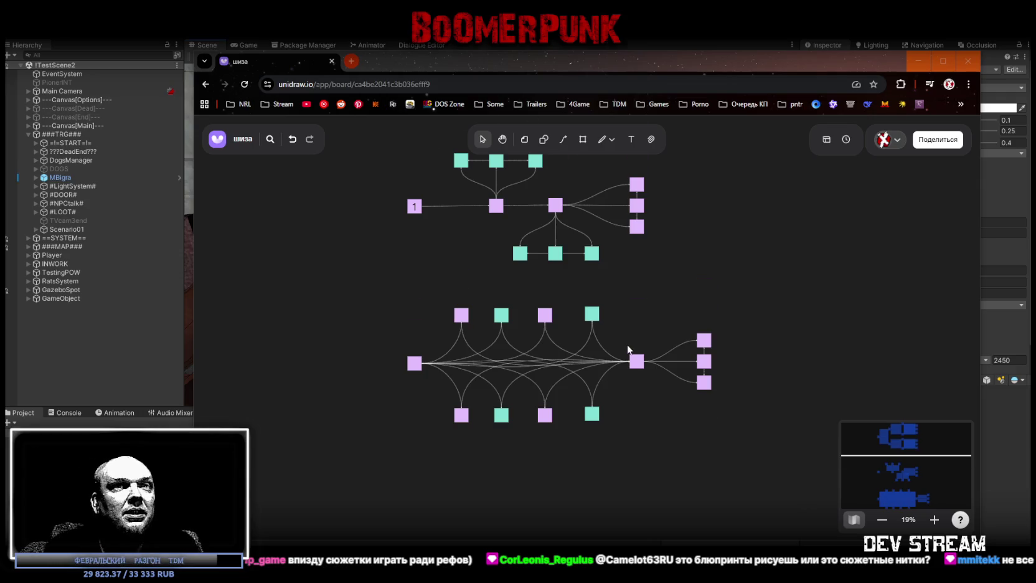
Zoom the board and briefly select the middle and bottom diagrams to inspect them
{"action": "scroll", "coordinate": [629, 353], "scroll_direction": "down", "scroll_amount": 2}
{"action": "scroll", "coordinate": [617, 338], "scroll_direction": "up", "scroll_amount": 3}
{"action": "scroll", "coordinate": [609, 344], "scroll_direction": "up", "scroll_amount": 1}
{"action": "scroll", "coordinate": [616, 337], "scroll_direction": "down", "scroll_amount": 5, "text": "ctrl"}
{"action": "scroll", "coordinate": [678, 305], "scroll_direction": "up", "scroll_amount": 1}
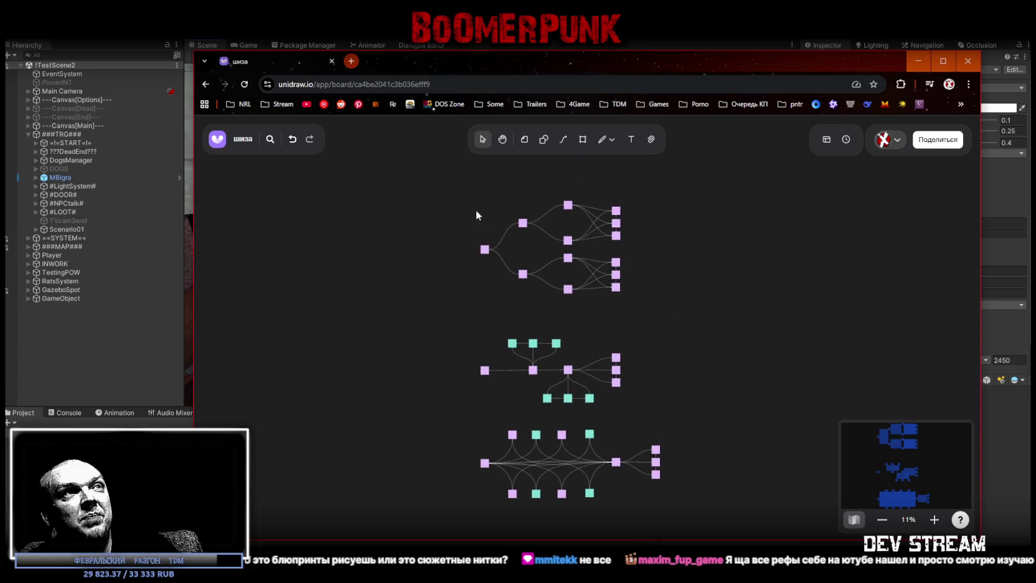
{"action": "scroll", "coordinate": [626, 351], "scroll_direction": "down", "scroll_amount": 2}
{"action": "left_click_drag", "start_coordinate": [416, 259], "coordinate": [664, 355]}
{"action": "left_click", "coordinate": [388, 364]}
{"action": "mouse_move", "coordinate": [400, 349]}
{"action": "left_mouse_down"}
{"action": "mouse_move", "coordinate": [694, 472]}
{"action": "mouse_move", "coordinate": [679, 467]}
{"action": "left_mouse_up"}
{"action": "left_click", "coordinate": [544, 483]}
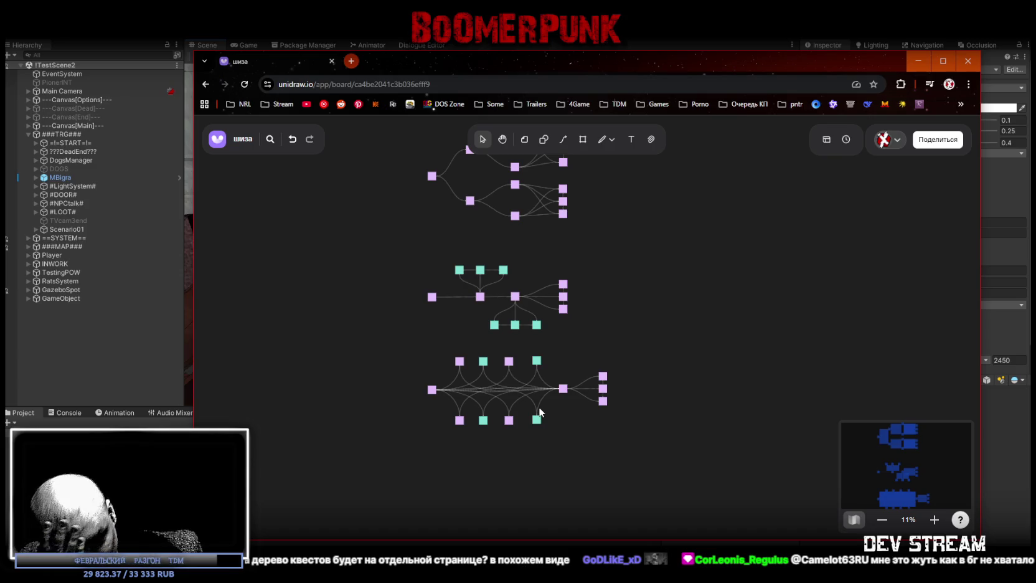
Place the middle diagram's eight left-hand nodes and links in the empty space at right
{"action": "mouse_move", "coordinate": [583, 416]}
{"action": "left_mouse_down"}
{"action": "mouse_move", "coordinate": [566, 502]}
{"action": "mouse_move", "coordinate": [601, 434]}
{"action": "left_mouse_up"}
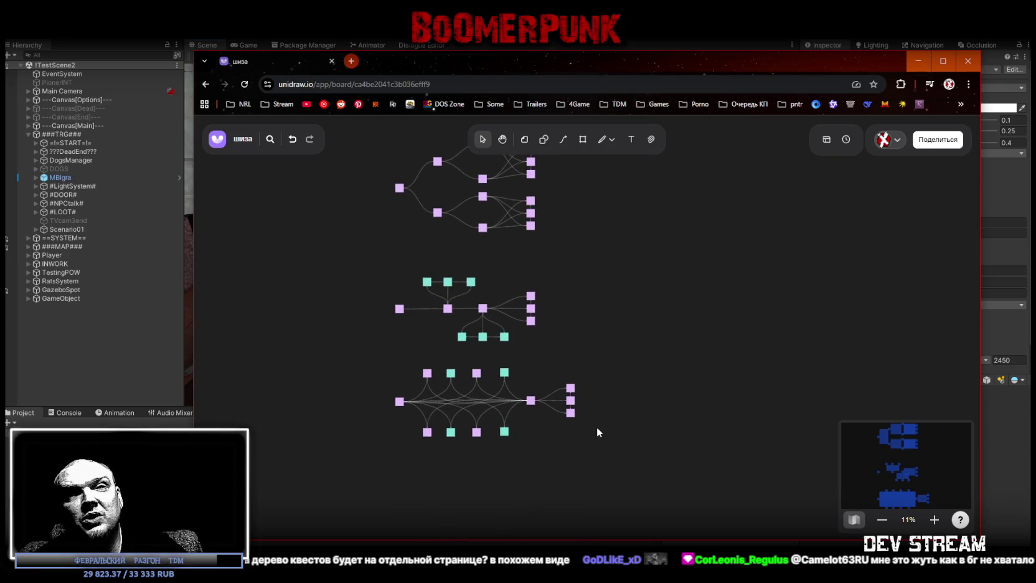
{"action": "scroll", "coordinate": [614, 293], "scroll_direction": "up", "scroll_amount": 2}
{"action": "scroll", "coordinate": [618, 314], "scroll_direction": "right", "scroll_amount": 2}
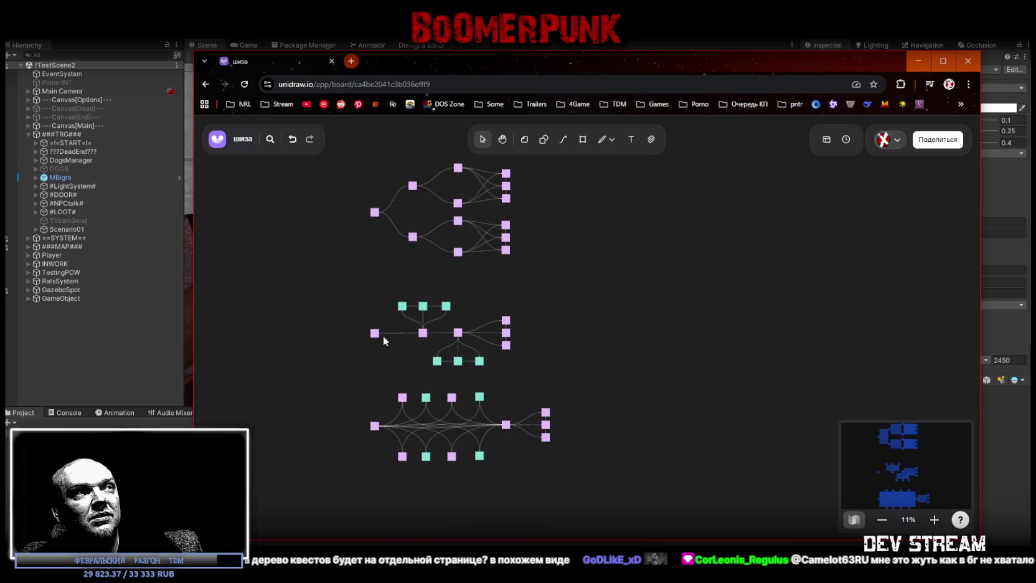
{"action": "left_click_drag", "start_coordinate": [371, 325], "coordinate": [460, 337]}
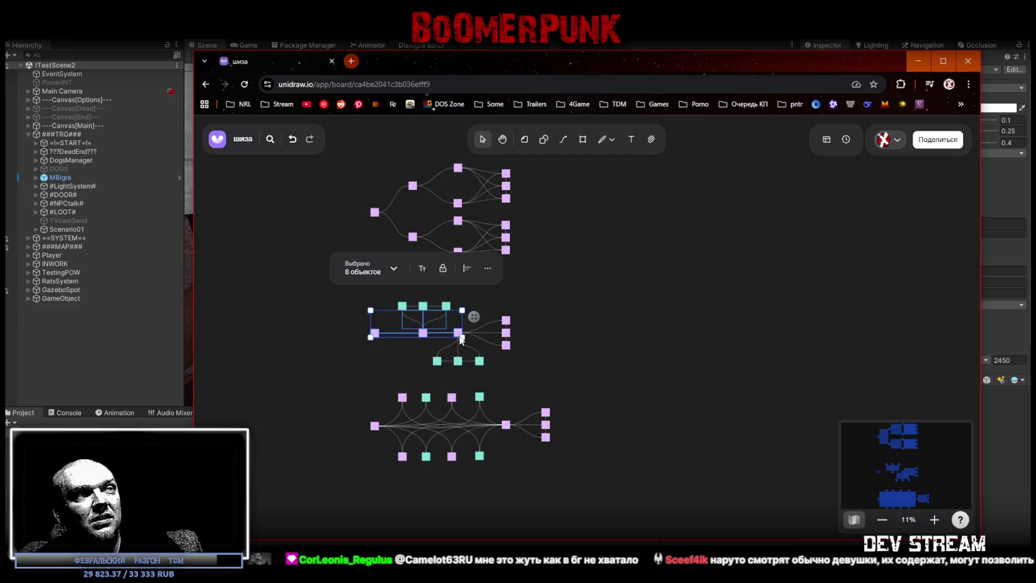
{"action": "mouse_move", "coordinate": [461, 337]}
{"action": "left_mouse_down"}
{"action": "mouse_move", "coordinate": [685, 288]}
{"action": "mouse_move", "coordinate": [672, 299]}
{"action": "mouse_move", "coordinate": [670, 278]}
{"action": "left_mouse_up"}
{"action": "left_click", "coordinate": [659, 351]}
Delete the selected connector and move the three-square row up and left
{"action": "key", "text": "Delete"}
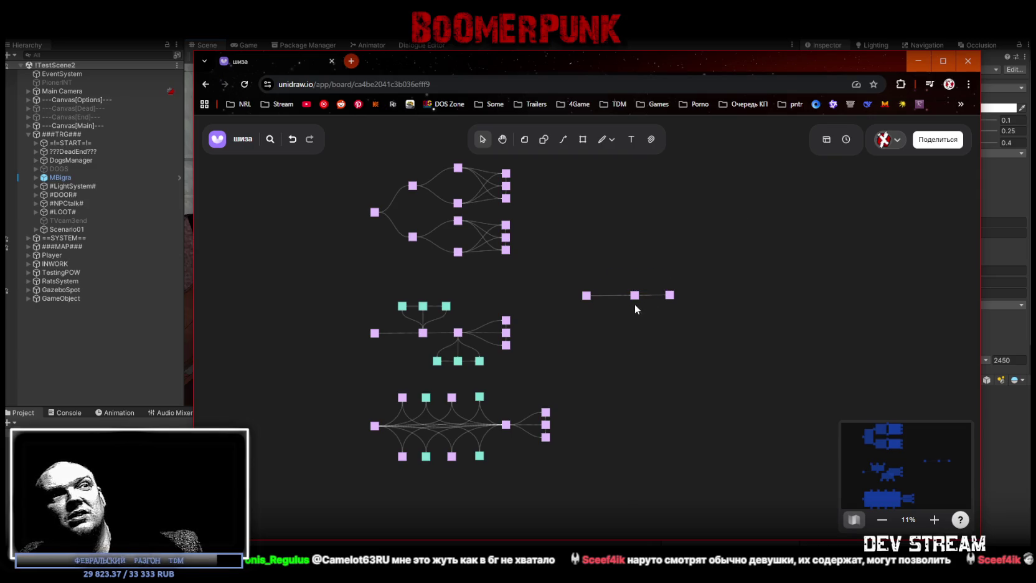
{"action": "left_click_drag", "start_coordinate": [580, 314], "coordinate": [697, 279]}
{"action": "mouse_move", "coordinate": [636, 299]}
{"action": "left_mouse_down"}
{"action": "mouse_move", "coordinate": [630, 339]}
{"action": "mouse_move", "coordinate": [619, 292]}
{"action": "left_mouse_up"}
{"action": "left_click", "coordinate": [639, 357]}
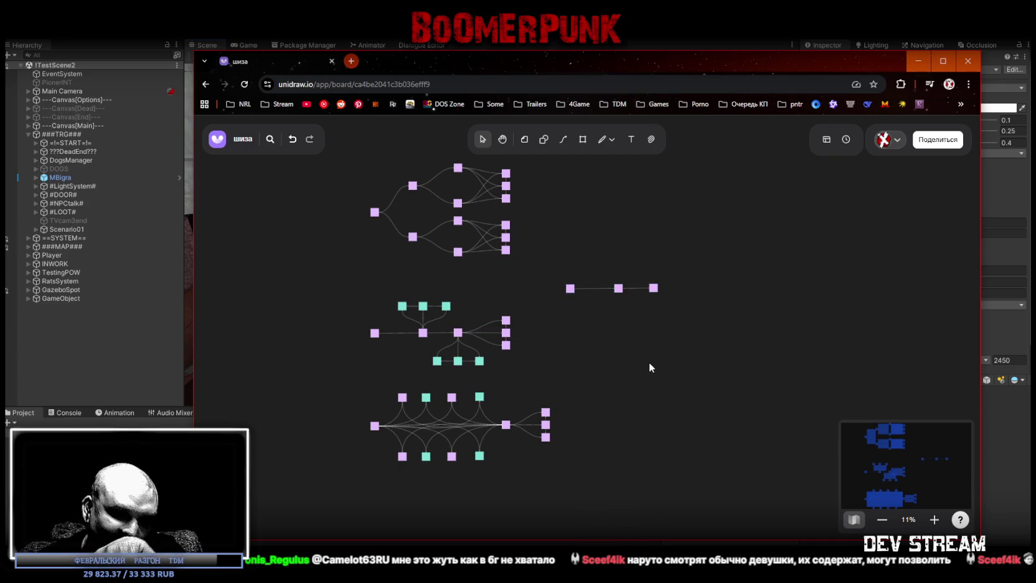
Draw a connector from the row's middle lilac square up to the middle teal square
{"action": "mouse_move", "coordinate": [387, 281]}
{"action": "left_mouse_down"}
{"action": "mouse_move", "coordinate": [461, 310]}
{"action": "mouse_move", "coordinate": [648, 268]}
{"action": "left_mouse_up"}
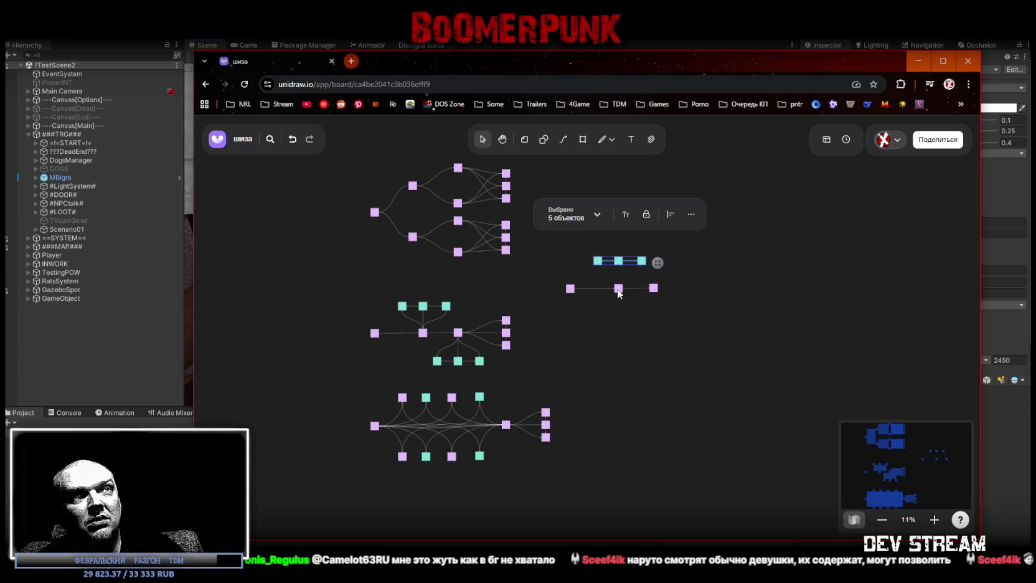
{"action": "left_click", "coordinate": [619, 289]}
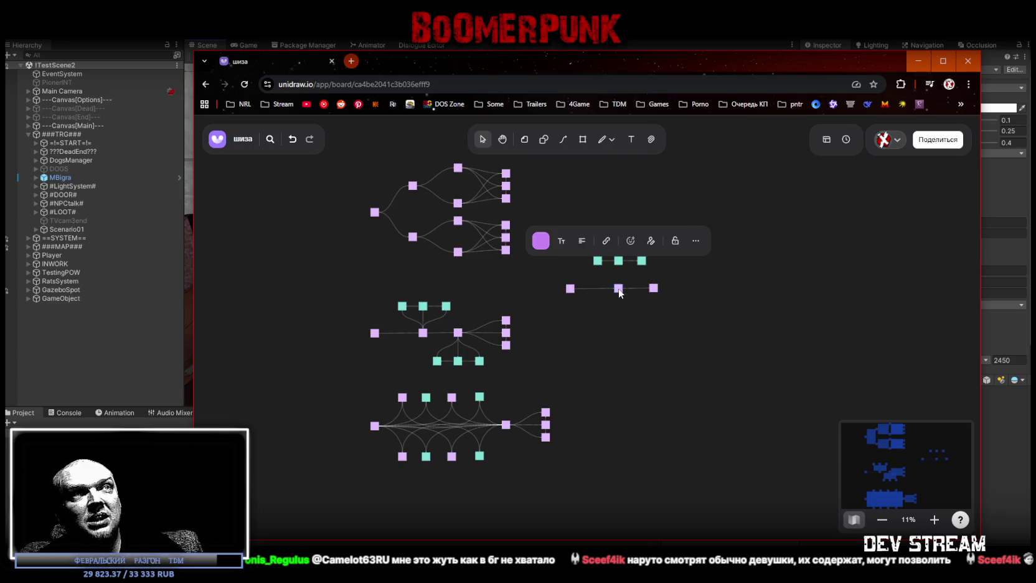
{"action": "left_click", "coordinate": [617, 289]}
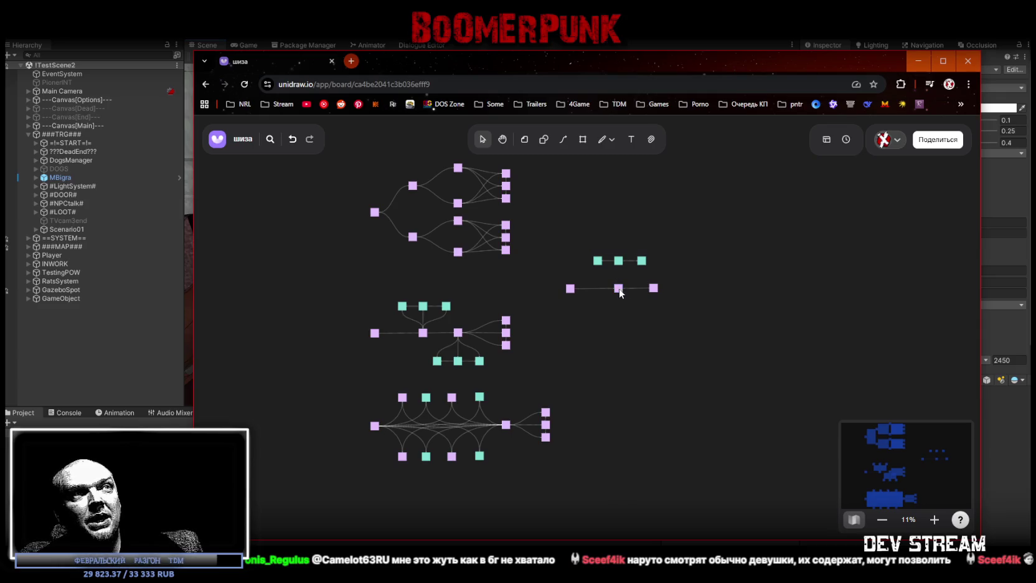
{"action": "scroll", "coordinate": [637, 304], "scroll_direction": "up", "scroll_amount": 3}
{"action": "scroll", "coordinate": [638, 304], "scroll_direction": "up", "scroll_amount": 1}
{"action": "left_click_drag", "start_coordinate": [605, 254], "coordinate": [605, 232]}
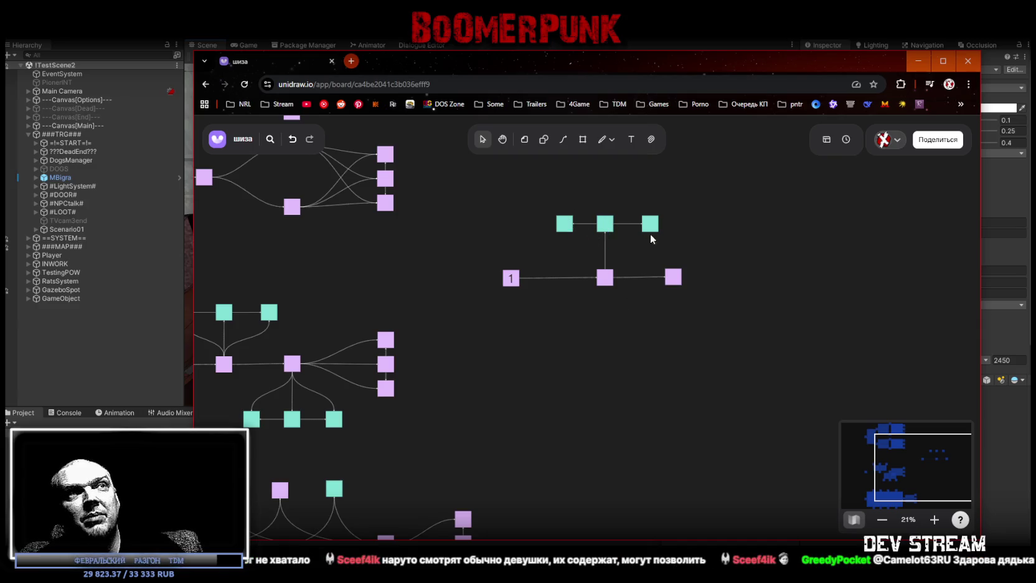
{"action": "scroll", "coordinate": [598, 399], "scroll_direction": "down", "scroll_amount": 1}
{"action": "scroll", "coordinate": [598, 399], "scroll_direction": "up", "scroll_amount": 1}
{"action": "left_click_drag", "start_coordinate": [554, 233], "coordinate": [678, 222]}
{"action": "left_click", "coordinate": [638, 358]}
{"action": "scroll", "coordinate": [590, 376], "scroll_direction": "down", "scroll_amount": 2}
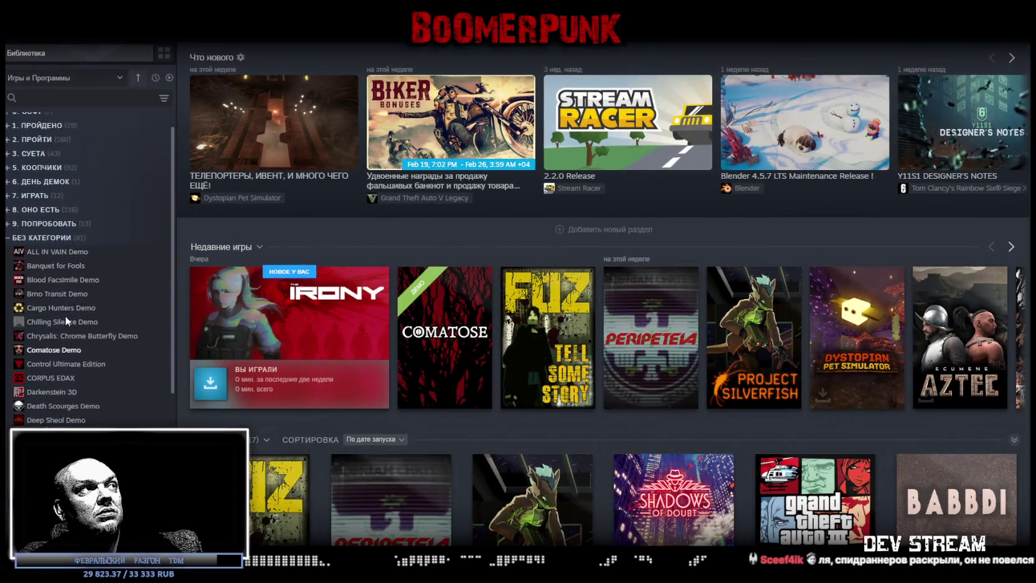
Restore the Steam window to a smaller size and bring the library to the front
{"action": "scroll", "coordinate": [96, 419], "scroll_direction": "down", "scroll_amount": 3}
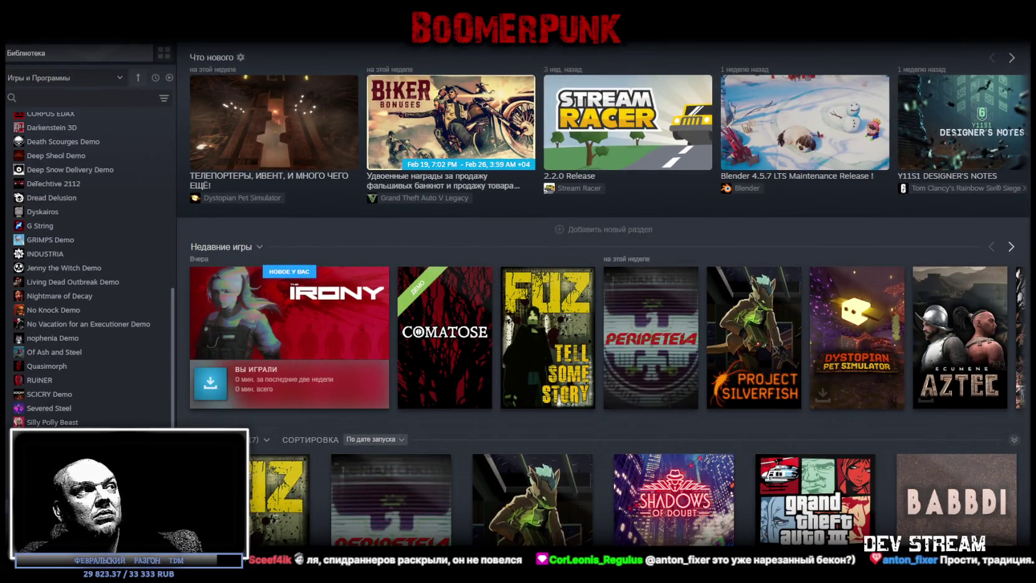
{"action": "double_click", "coordinate": [649, 52]}
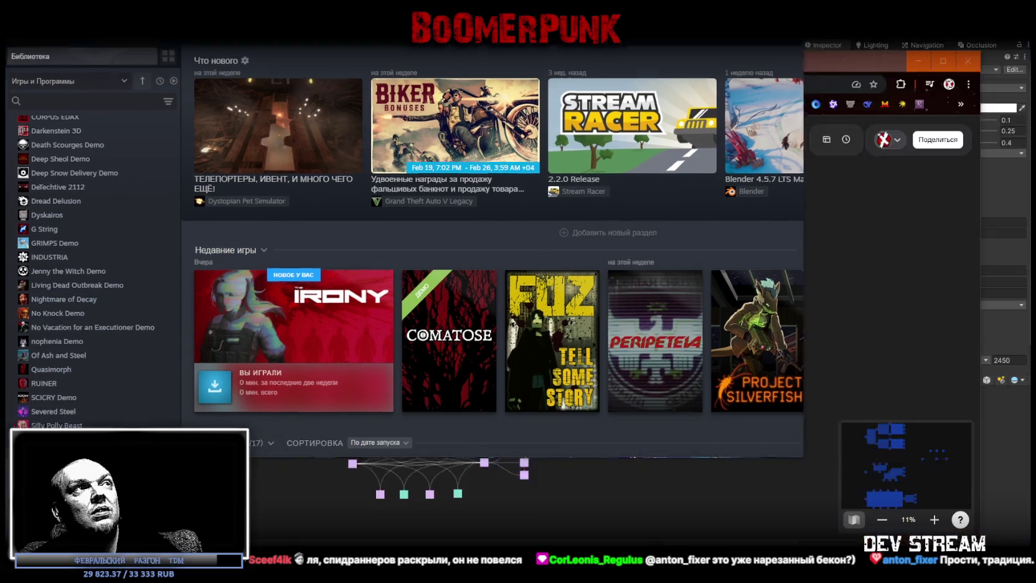
{"action": "scroll", "coordinate": [295, 328], "scroll_direction": "down", "scroll_amount": 2}
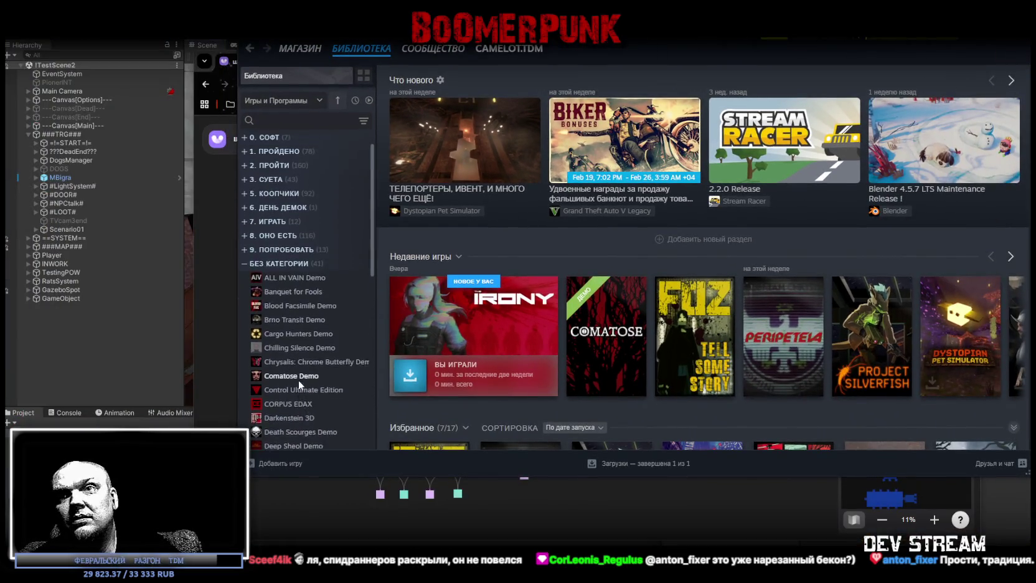
{"action": "left_click", "coordinate": [496, 51]}
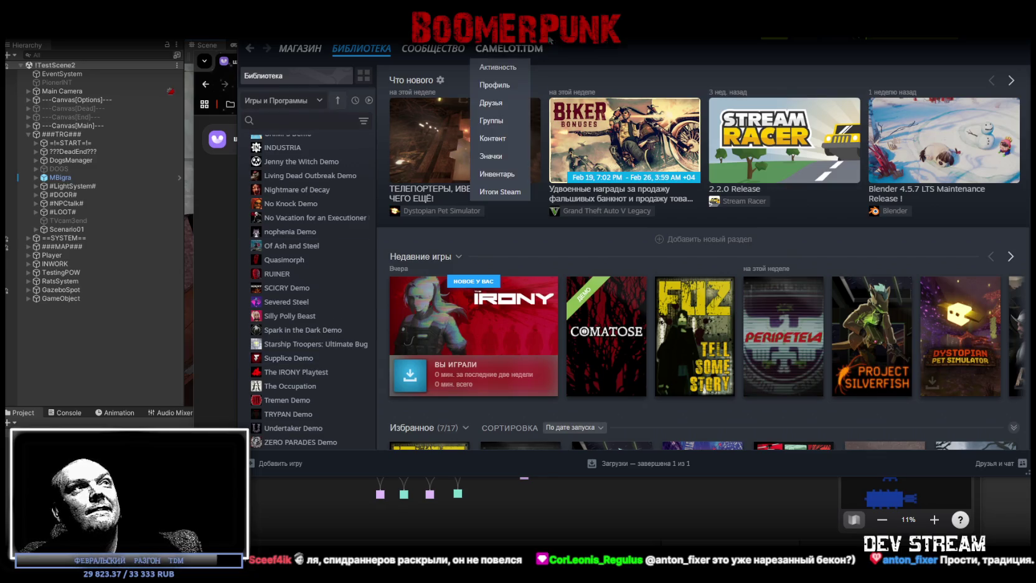
{"action": "left_click", "coordinate": [495, 91]}
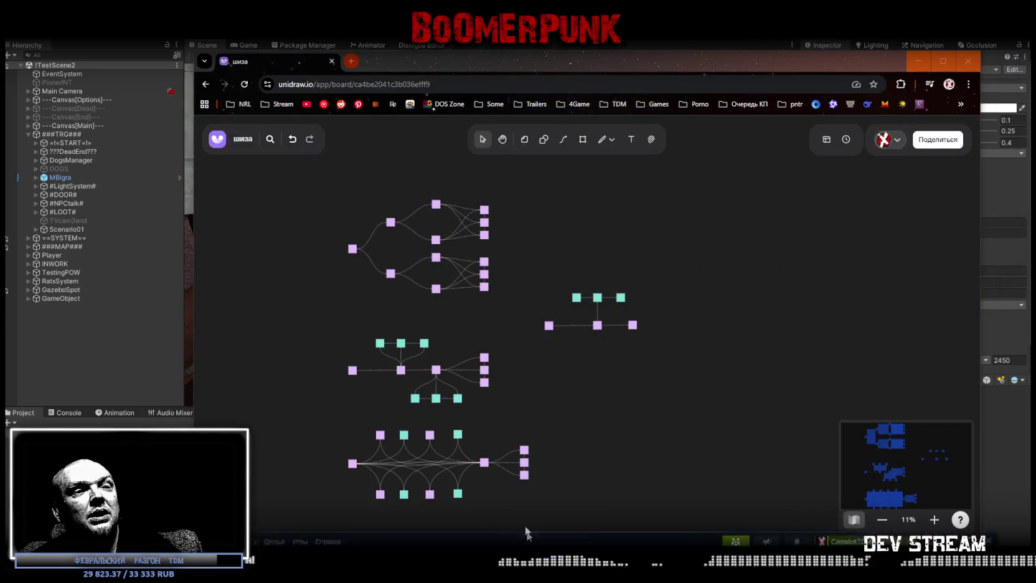
{"action": "key", "text": "alt+Tab"}
Open THE IRONY Playtest's store page, scroll to its description, then move Steam aside
{"action": "left_click", "coordinate": [483, 396]}
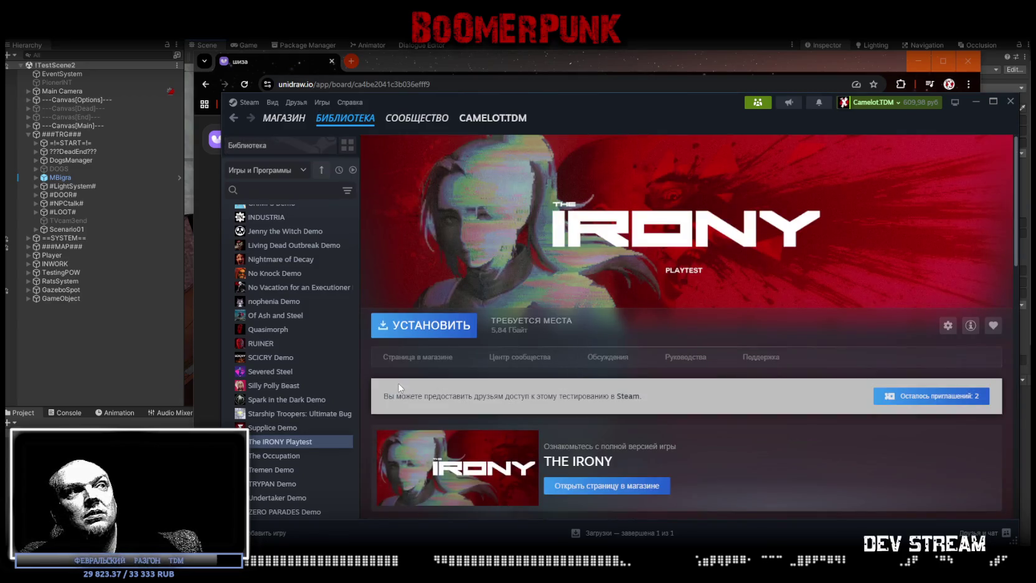
{"action": "left_click", "coordinate": [424, 357]}
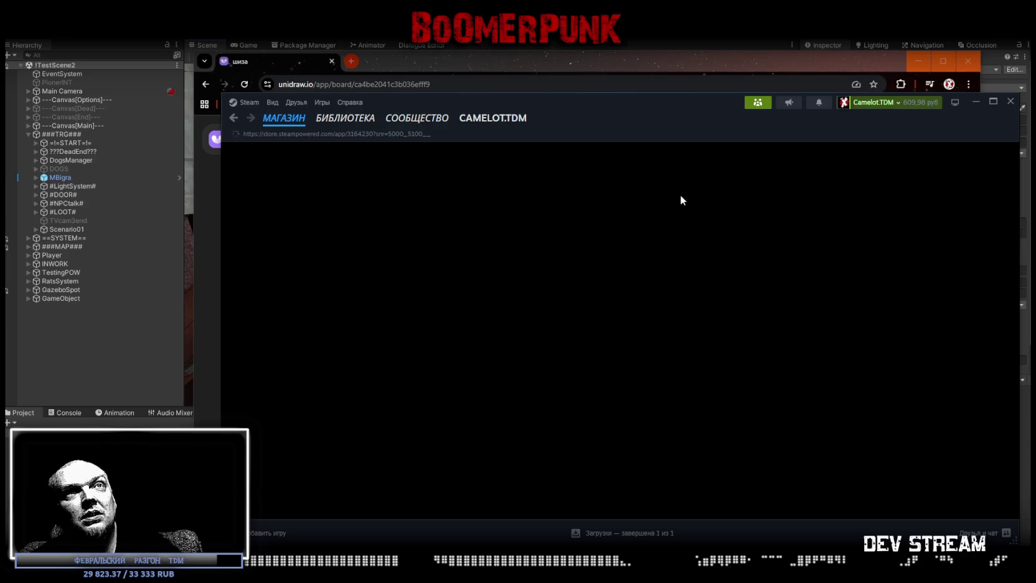
{"action": "scroll", "coordinate": [629, 341], "scroll_direction": "down", "scroll_amount": 4}
{"action": "scroll", "coordinate": [611, 357], "scroll_direction": "up", "scroll_amount": 3}
{"action": "scroll", "coordinate": [606, 358], "scroll_direction": "down", "scroll_amount": 3}
{"action": "scroll", "coordinate": [602, 358], "scroll_direction": "up", "scroll_amount": 3}
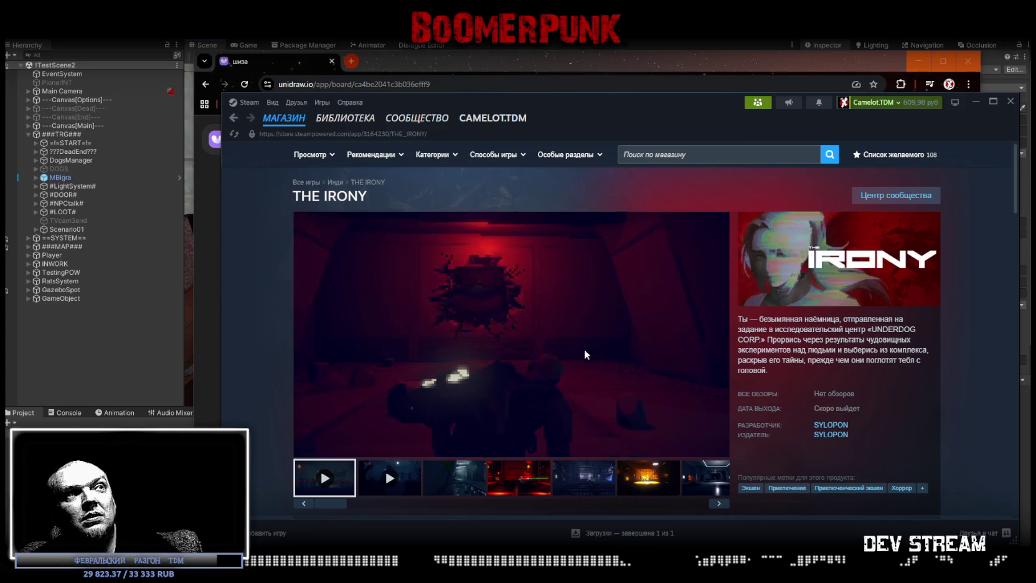
{"action": "scroll", "coordinate": [586, 354], "scroll_direction": "down", "scroll_amount": 5}
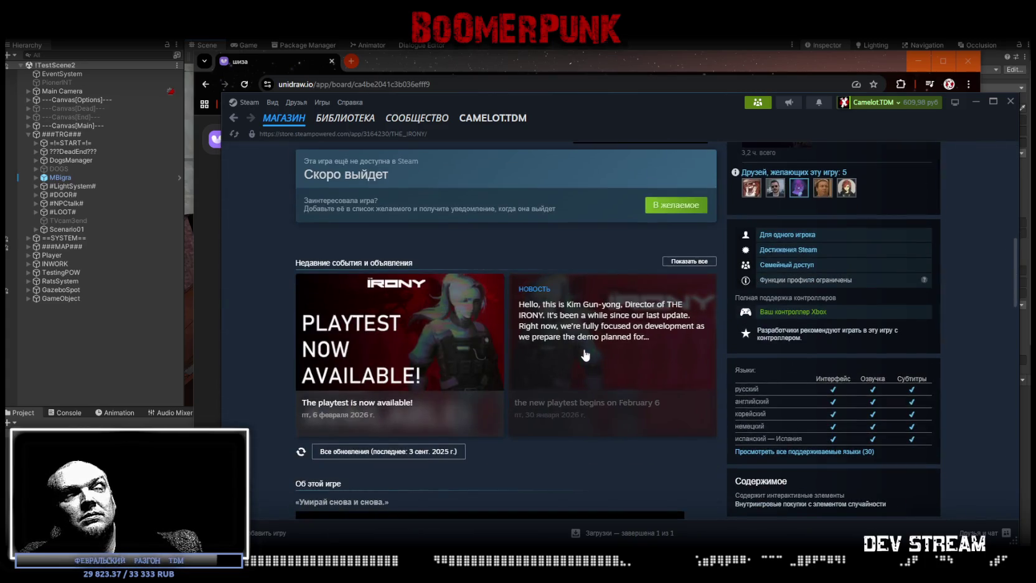
{"action": "scroll", "coordinate": [586, 354], "scroll_direction": "down", "scroll_amount": 5}
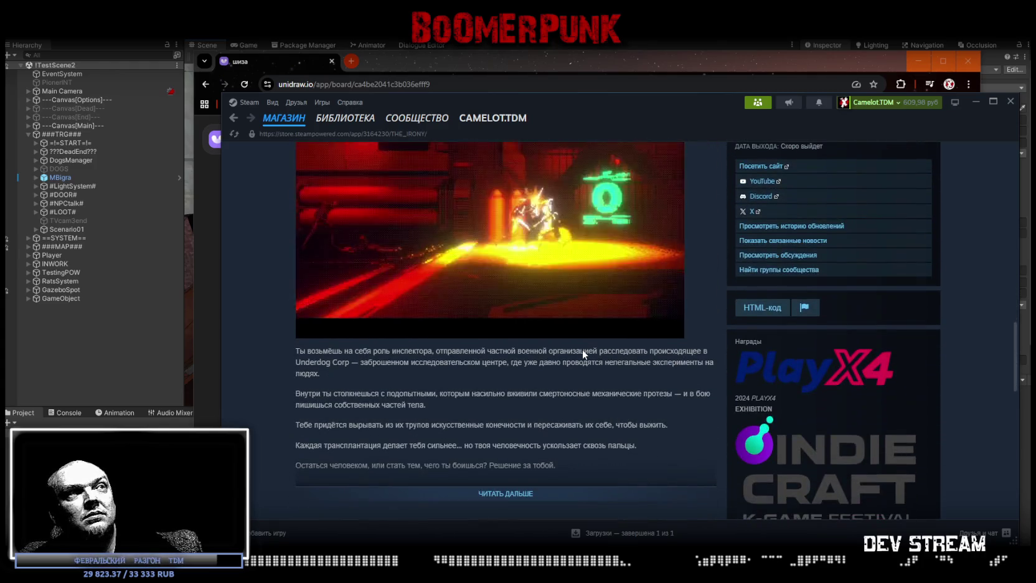
{"action": "scroll", "coordinate": [582, 350], "scroll_direction": "up", "scroll_amount": 5}
{"action": "mouse_move", "coordinate": [681, 118]}
{"action": "left_mouse_down"}
{"action": "mouse_move", "coordinate": [598, 468]}
{"action": "mouse_move", "coordinate": [598, 579]}
{"action": "left_mouse_up"}
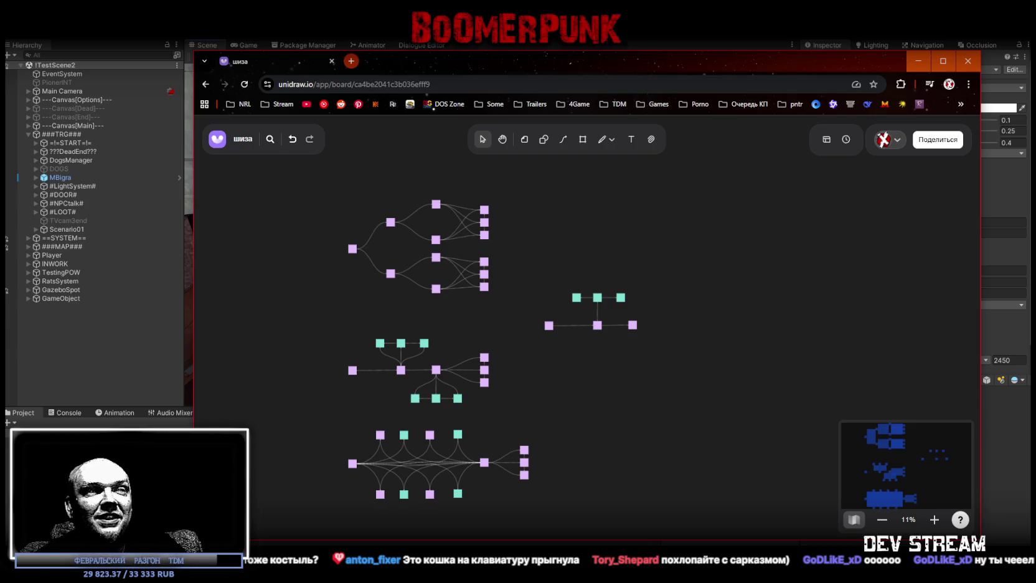
{"action": "left_click_drag", "start_coordinate": [615, 582], "coordinate": [613, 104]}
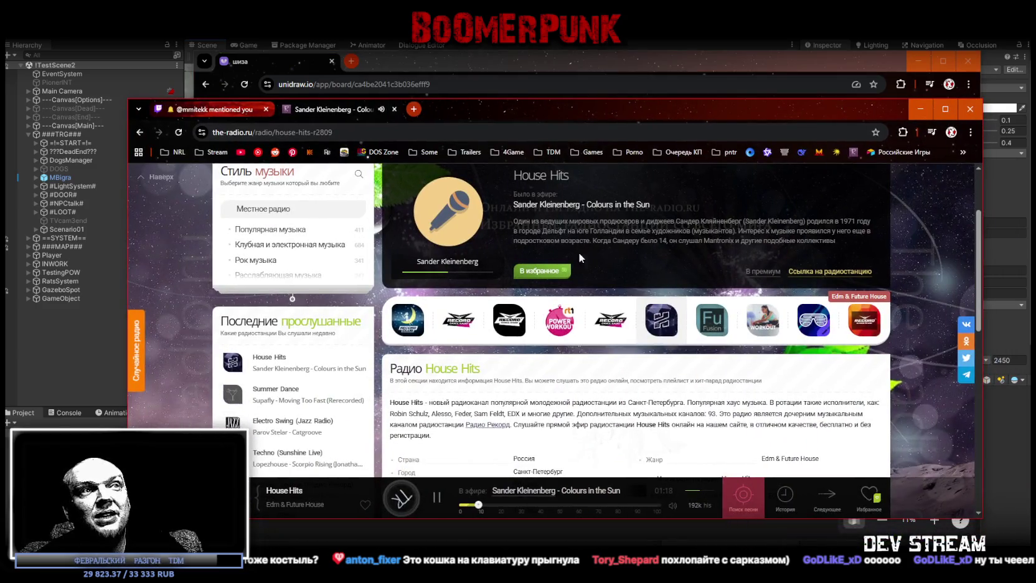
{"action": "scroll", "coordinate": [579, 252], "scroll_direction": "down", "scroll_amount": 3}
{"action": "scroll", "coordinate": [572, 309], "scroll_direction": "up", "scroll_amount": 5}
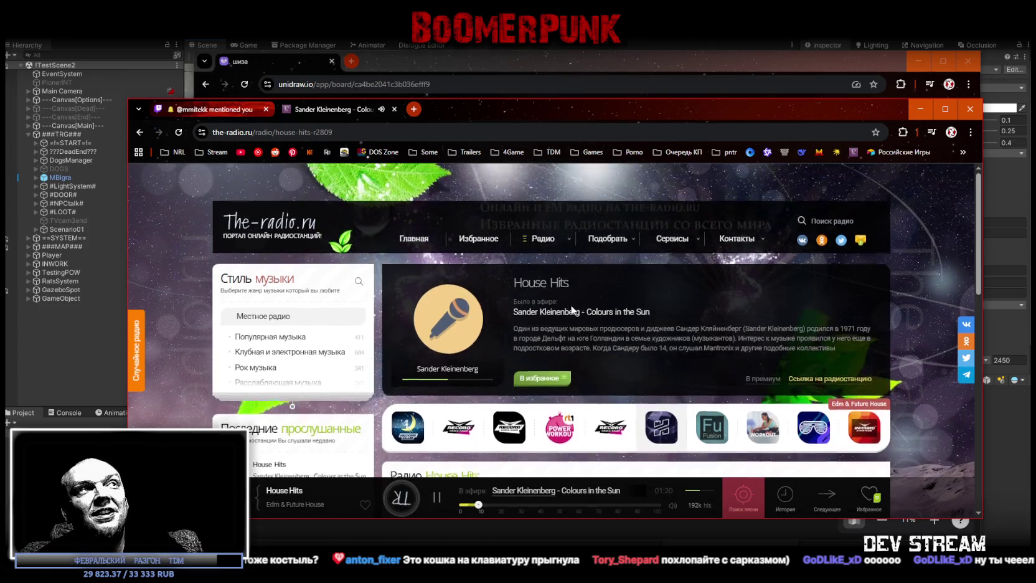
{"action": "mouse_move", "coordinate": [572, 109]}
{"action": "left_mouse_down"}
{"action": "mouse_move", "coordinate": [546, 279]}
{"action": "mouse_move", "coordinate": [548, 582]}
{"action": "left_mouse_up"}
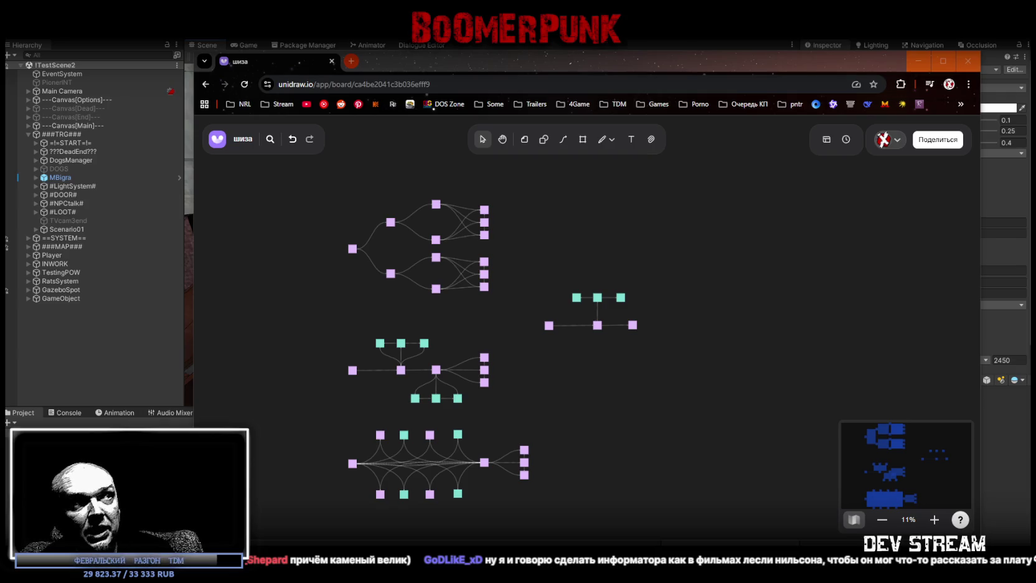
{"action": "left_click", "coordinate": [380, 344]}
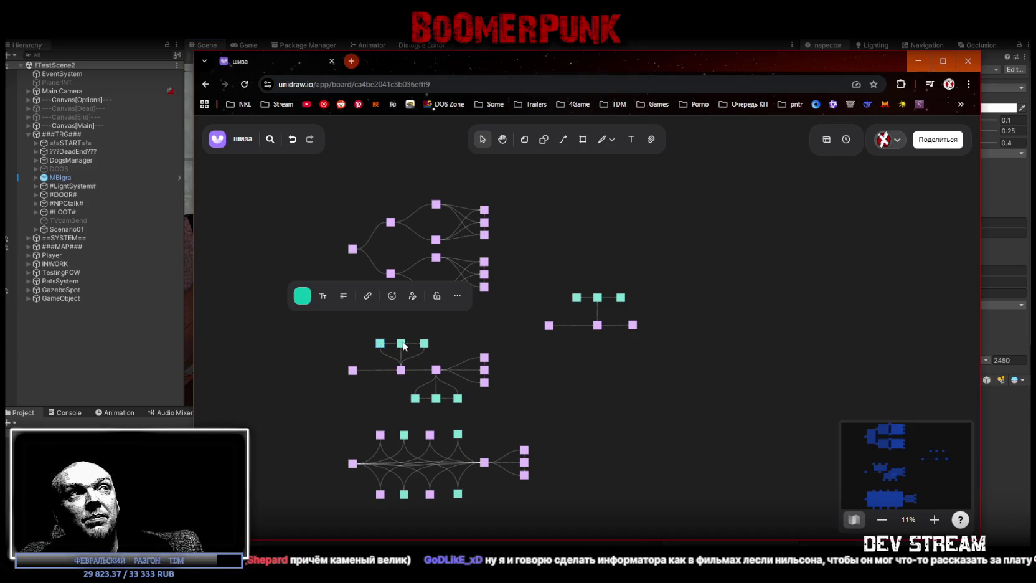
{"action": "left_click", "coordinate": [399, 344]}
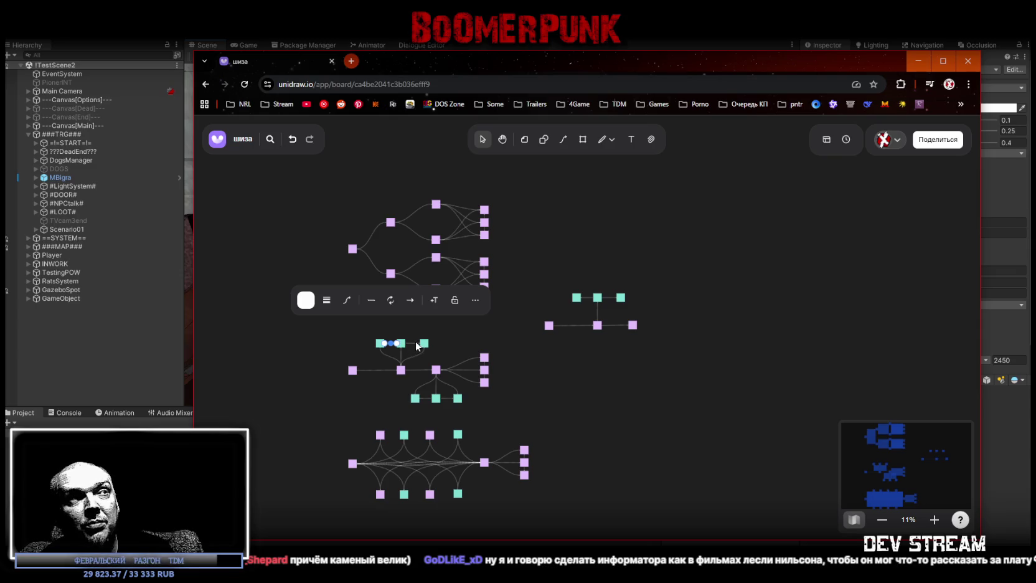
{"action": "left_click", "coordinate": [426, 346]}
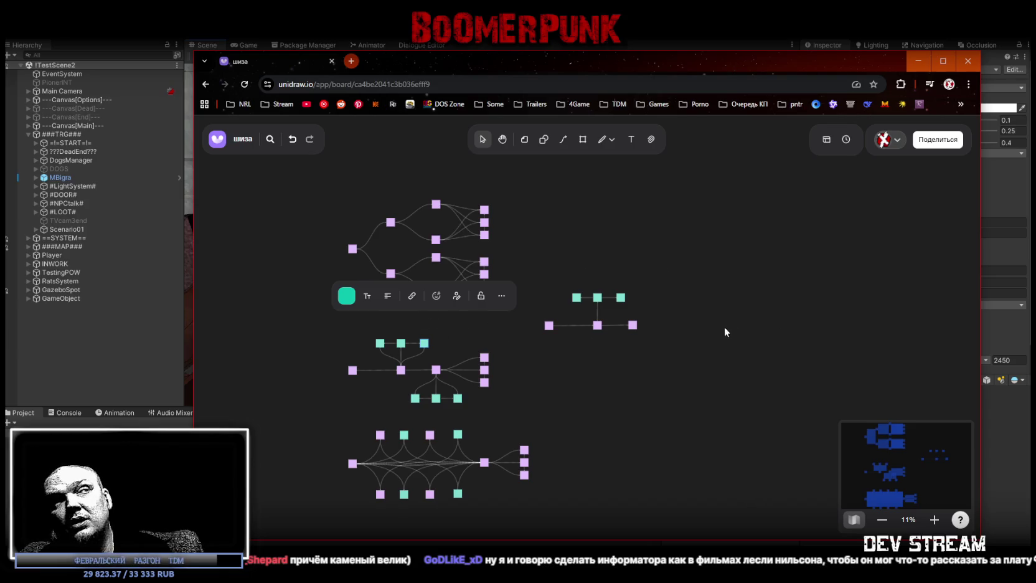
{"action": "left_click_drag", "start_coordinate": [371, 335], "coordinate": [446, 350]}
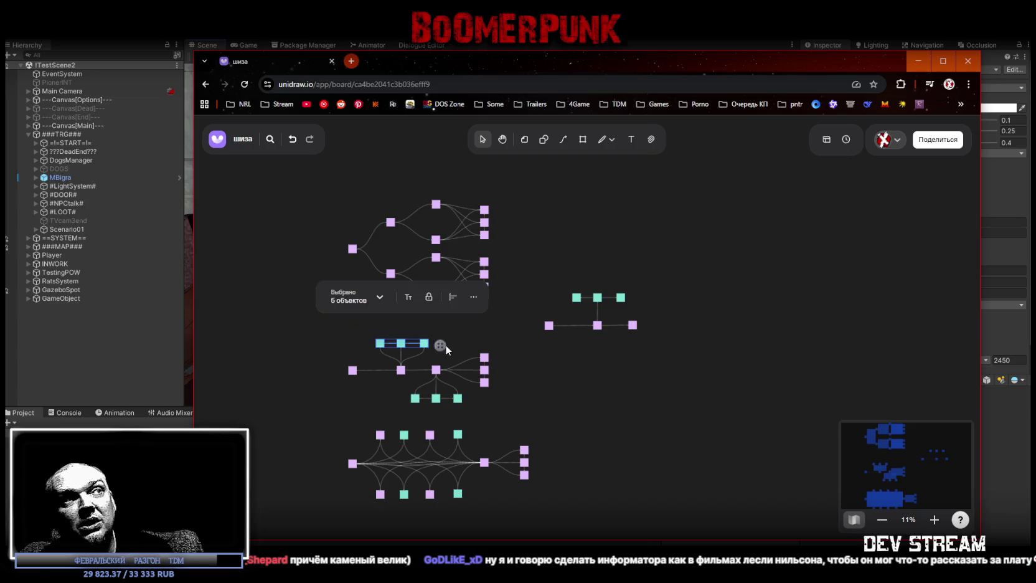
{"action": "left_click", "coordinate": [662, 408]}
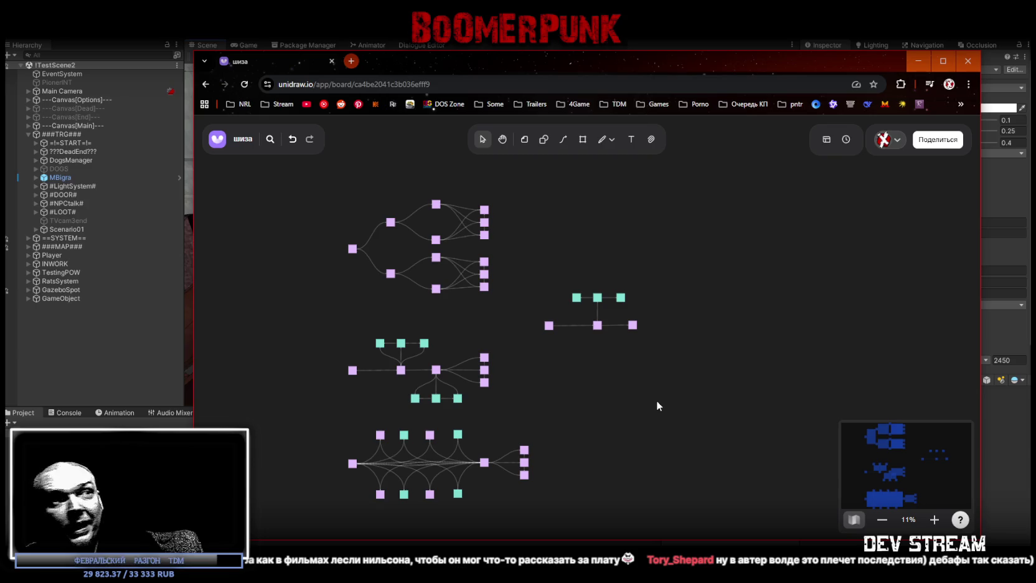
{"action": "left_click", "coordinate": [379, 436]}
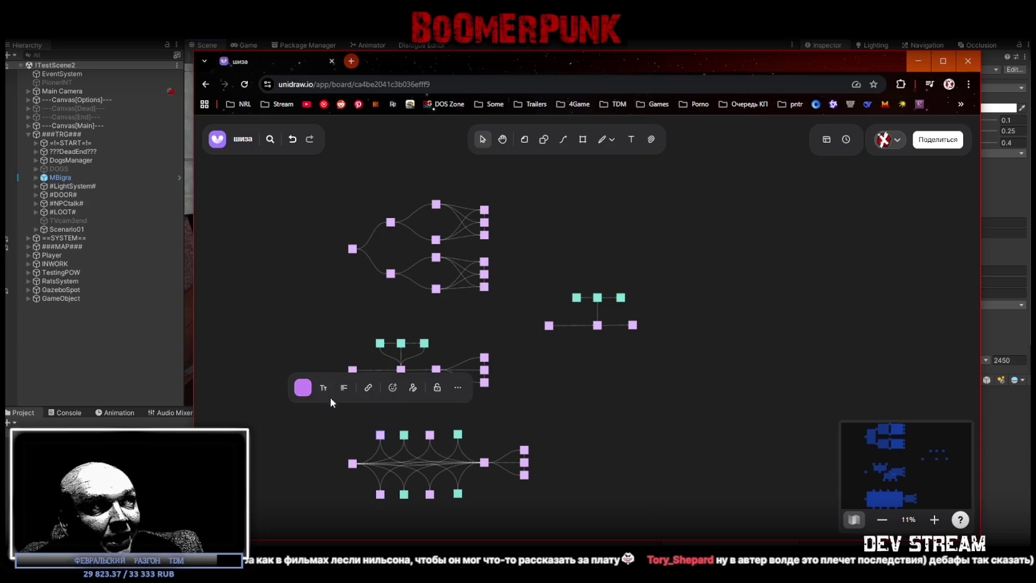
{"action": "left_click", "coordinate": [505, 494]}
{"action": "left_click", "coordinate": [402, 437]}
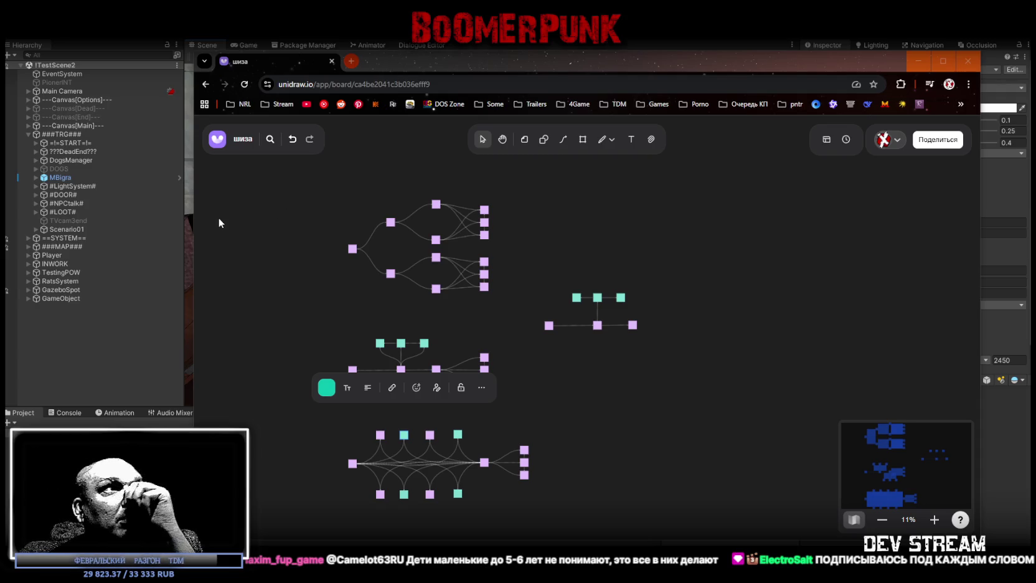
Drag the bottom diagram's row of four squares lower on the board
{"action": "mouse_move", "coordinate": [193, 219]}
{"action": "left_mouse_down"}
{"action": "mouse_move", "coordinate": [473, 224]}
{"action": "mouse_move", "coordinate": [394, 228]}
{"action": "left_mouse_up"}
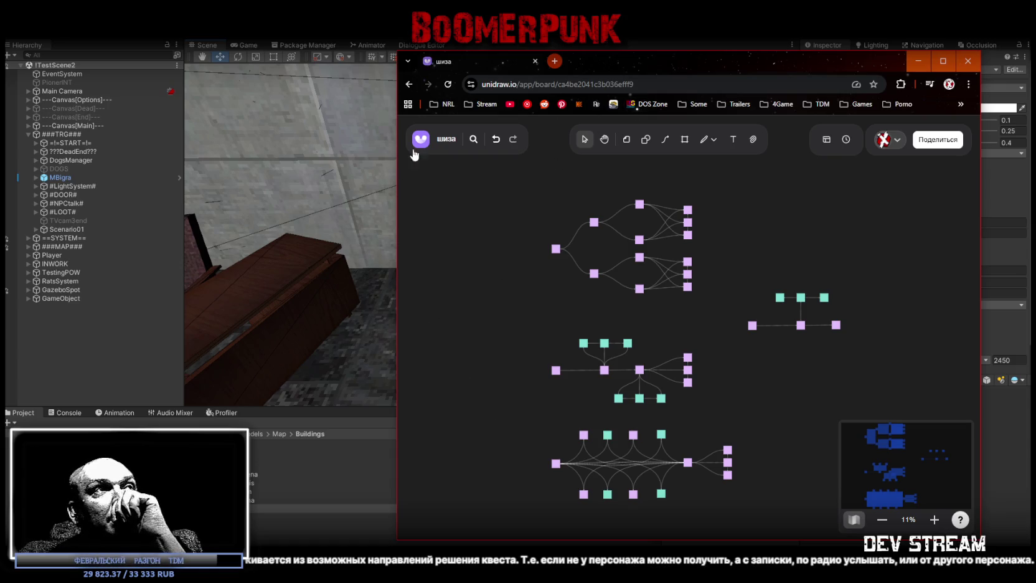
{"action": "left_click_drag", "start_coordinate": [395, 204], "coordinate": [114, 211]}
{"action": "scroll", "coordinate": [537, 337], "scroll_direction": "down", "scroll_amount": 3}
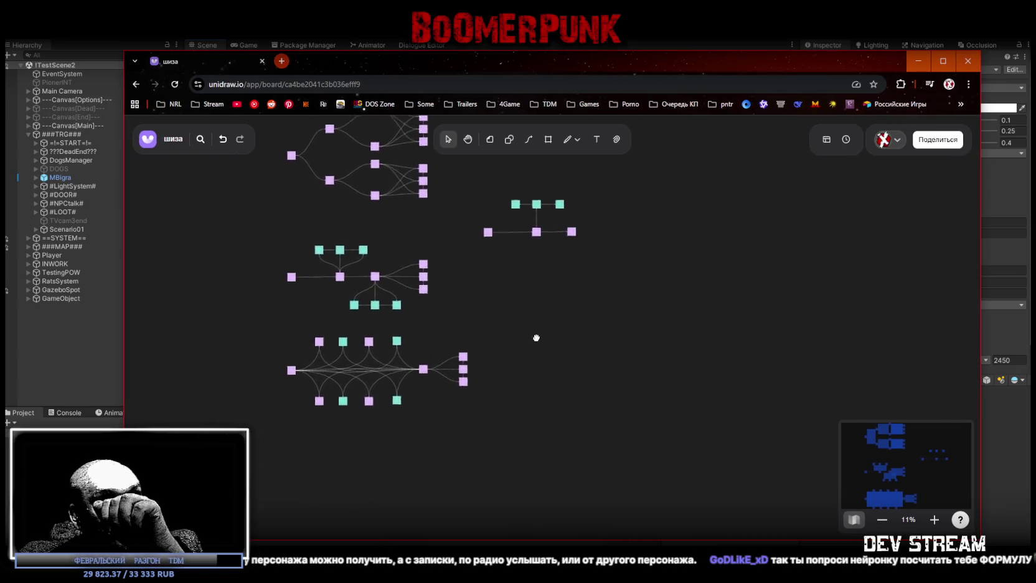
{"action": "scroll", "coordinate": [621, 369], "scroll_direction": "left", "scroll_amount": 3}
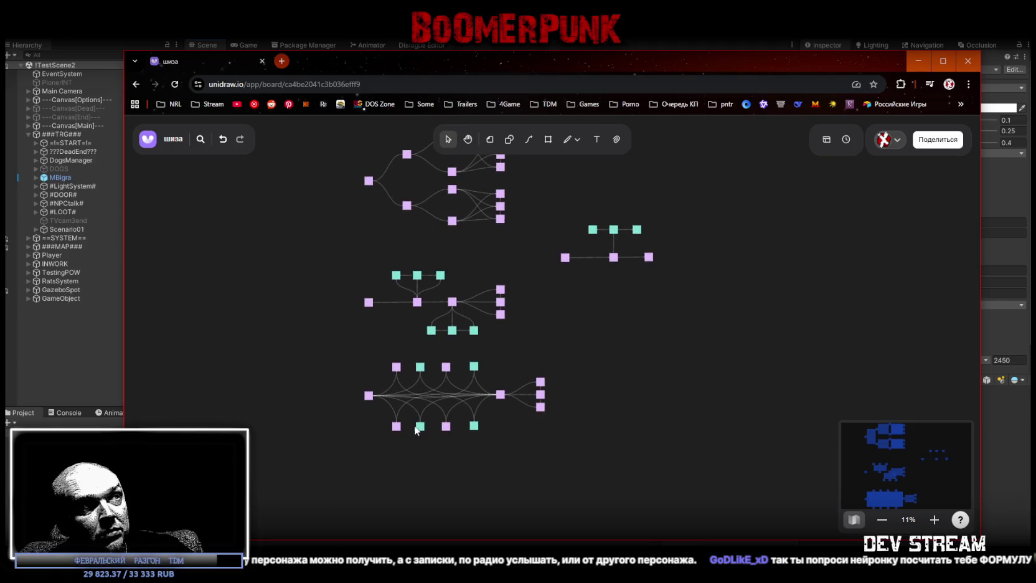
{"action": "scroll", "coordinate": [421, 430], "scroll_direction": "up", "scroll_amount": 5}
{"action": "scroll", "coordinate": [648, 456], "scroll_direction": "down", "scroll_amount": 4}
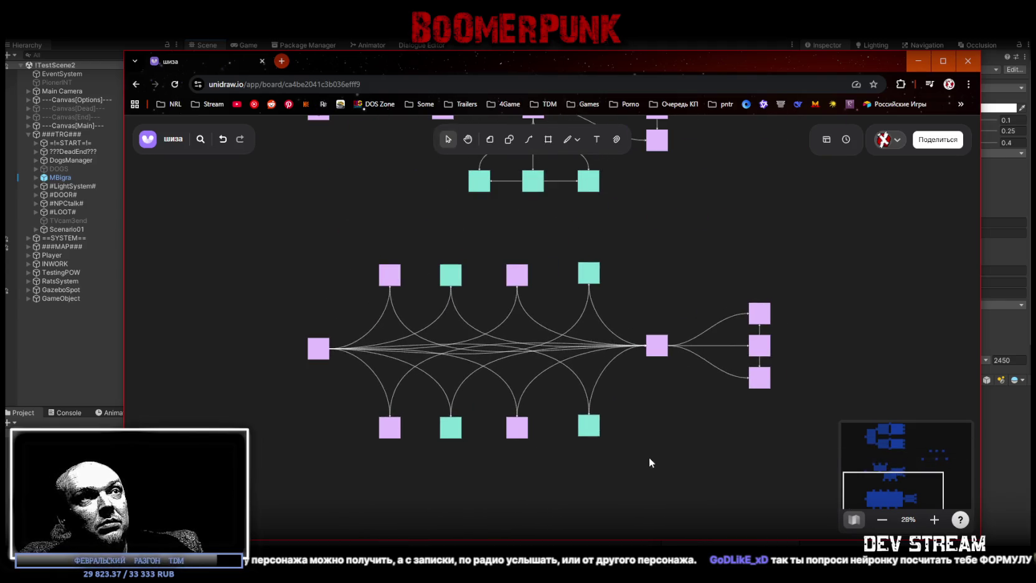
{"action": "mouse_move", "coordinate": [359, 389]}
{"action": "left_mouse_down"}
{"action": "mouse_move", "coordinate": [607, 353]}
{"action": "mouse_move", "coordinate": [564, 372]}
{"action": "mouse_move", "coordinate": [561, 444]}
{"action": "left_mouse_up"}
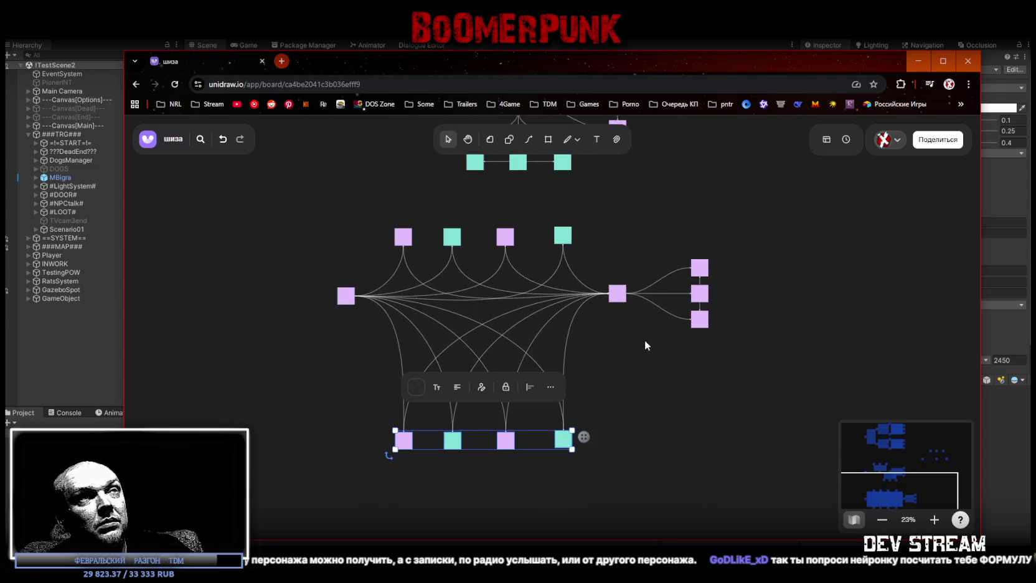
Nudge the central left and right nodes down to recentre them between the rows
{"action": "mouse_move", "coordinate": [306, 353]}
{"action": "left_mouse_down"}
{"action": "mouse_move", "coordinate": [436, 352]}
{"action": "mouse_move", "coordinate": [735, 278]}
{"action": "mouse_move", "coordinate": [730, 269]}
{"action": "left_mouse_up"}
{"action": "key", "text": "shift+Down"}
{"action": "key", "text": "shift+Down"}
{"action": "key", "text": "shift+Down"}
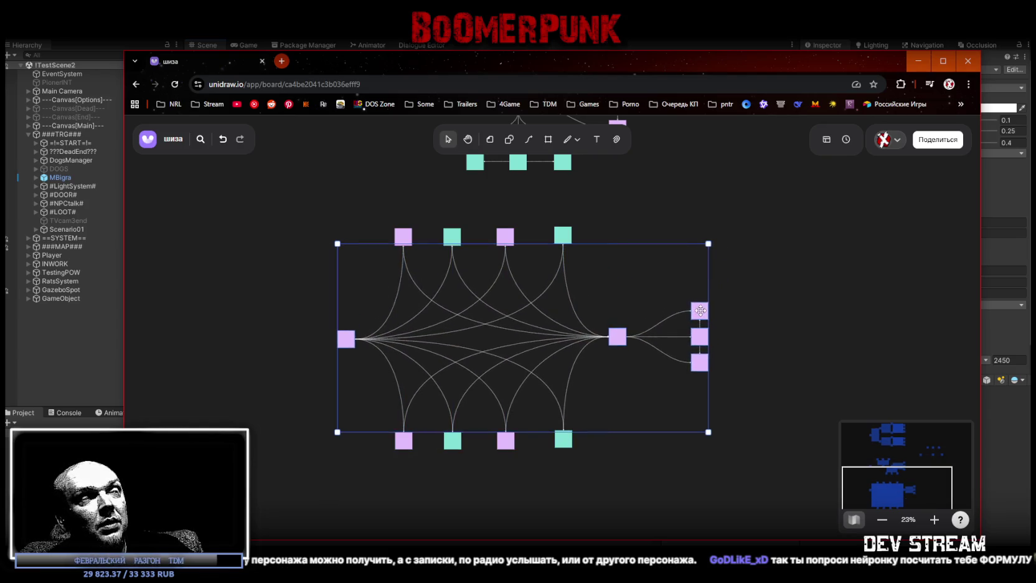
{"action": "left_click", "coordinate": [720, 249]}
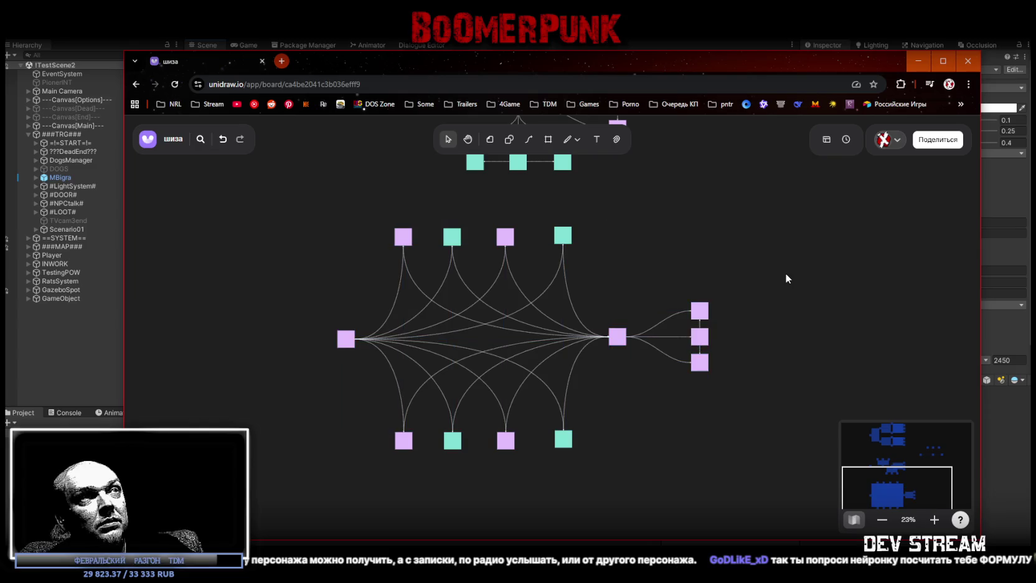
{"action": "left_click", "coordinate": [404, 440]}
{"action": "right_click", "coordinate": [403, 440]}
{"action": "left_click", "coordinate": [403, 426]}
{"action": "left_click", "coordinate": [404, 440]}
{"action": "mouse_move", "coordinate": [403, 432]}
{"action": "left_mouse_down"}
{"action": "mouse_move", "coordinate": [459, 277]}
{"action": "mouse_move", "coordinate": [403, 246]}
{"action": "left_mouse_up"}
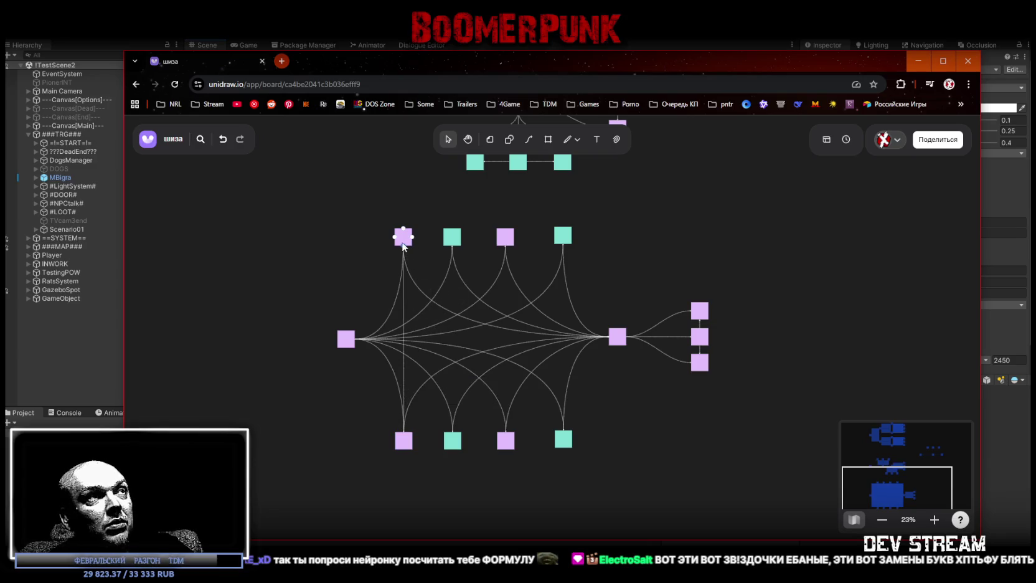
{"action": "left_click", "coordinate": [403, 438]}
{"action": "mouse_move", "coordinate": [404, 422]}
{"action": "left_mouse_down"}
{"action": "mouse_move", "coordinate": [458, 273]}
{"action": "mouse_move", "coordinate": [452, 246]}
{"action": "left_mouse_up"}
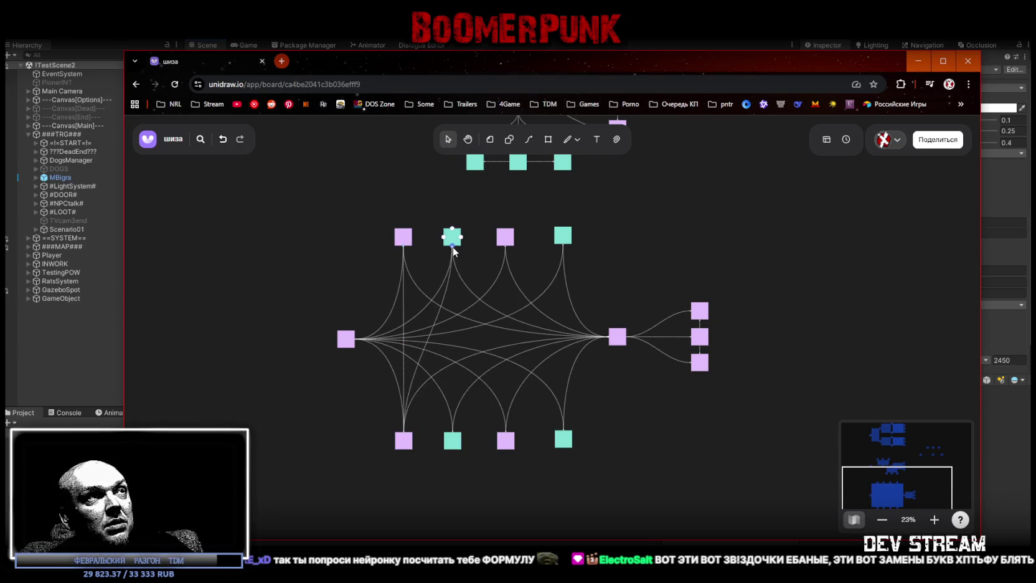
{"action": "left_click", "coordinate": [405, 441]}
{"action": "mouse_move", "coordinate": [403, 431]}
{"action": "left_mouse_down"}
{"action": "mouse_move", "coordinate": [504, 236]}
{"action": "mouse_move", "coordinate": [505, 245]}
{"action": "left_mouse_up"}
{"action": "left_click", "coordinate": [408, 446]}
{"action": "left_click_drag", "start_coordinate": [404, 432], "coordinate": [563, 240]}
{"action": "left_click", "coordinate": [405, 443]}
{"action": "mouse_move", "coordinate": [404, 450]}
{"action": "left_mouse_down"}
{"action": "mouse_move", "coordinate": [406, 467]}
{"action": "mouse_move", "coordinate": [438, 478]}
{"action": "mouse_move", "coordinate": [563, 450]}
{"action": "left_mouse_up"}
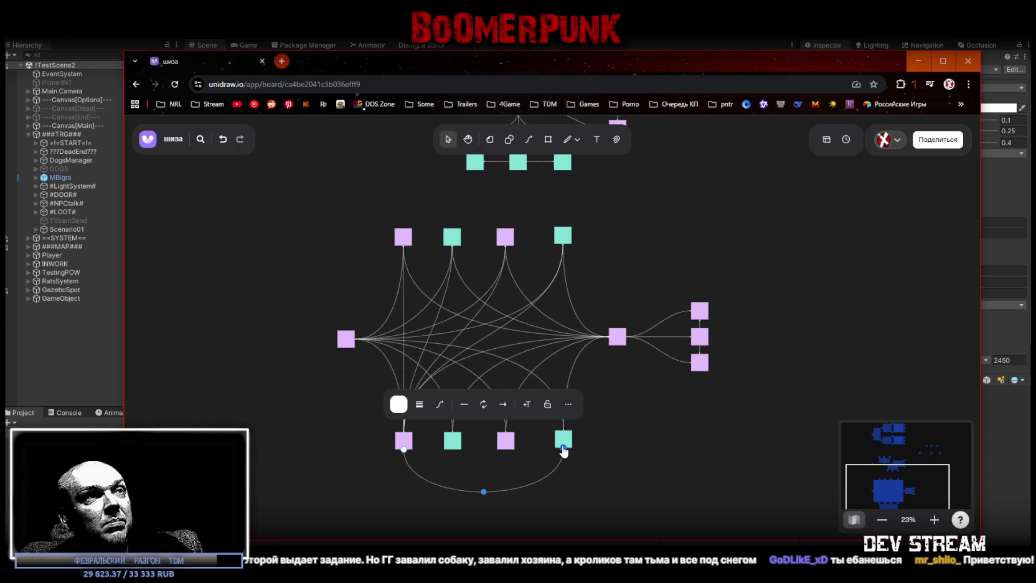
{"action": "left_click", "coordinate": [403, 443]}
{"action": "left_click_drag", "start_coordinate": [403, 450], "coordinate": [505, 451]}
{"action": "left_click", "coordinate": [403, 455]}
{"action": "mouse_move", "coordinate": [404, 462]}
{"action": "left_mouse_down"}
{"action": "mouse_move", "coordinate": [456, 453]}
{"action": "mouse_move", "coordinate": [453, 461]}
{"action": "left_mouse_up"}
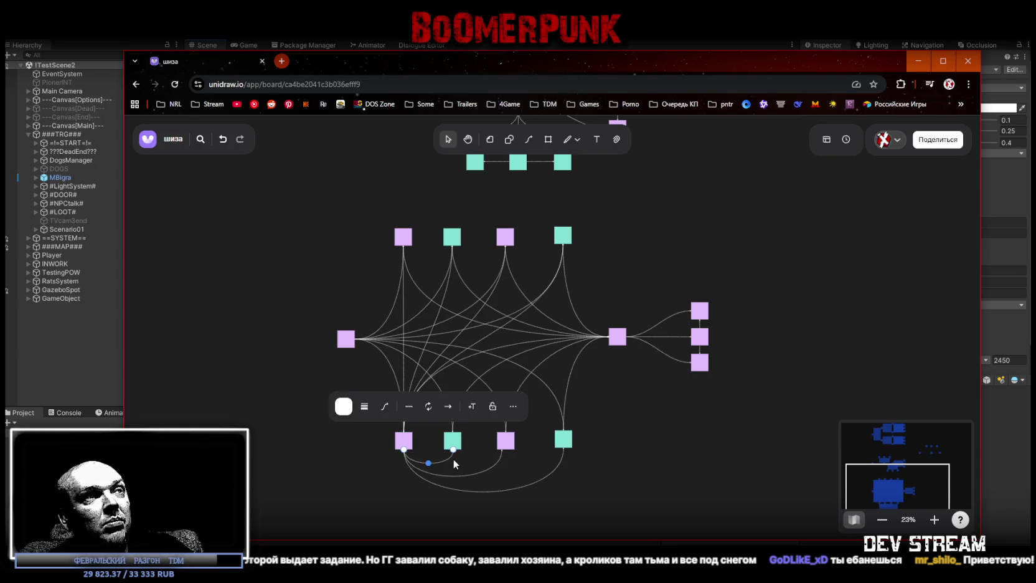
{"action": "left_click", "coordinate": [428, 504]}
{"action": "left_click", "coordinate": [405, 440]}
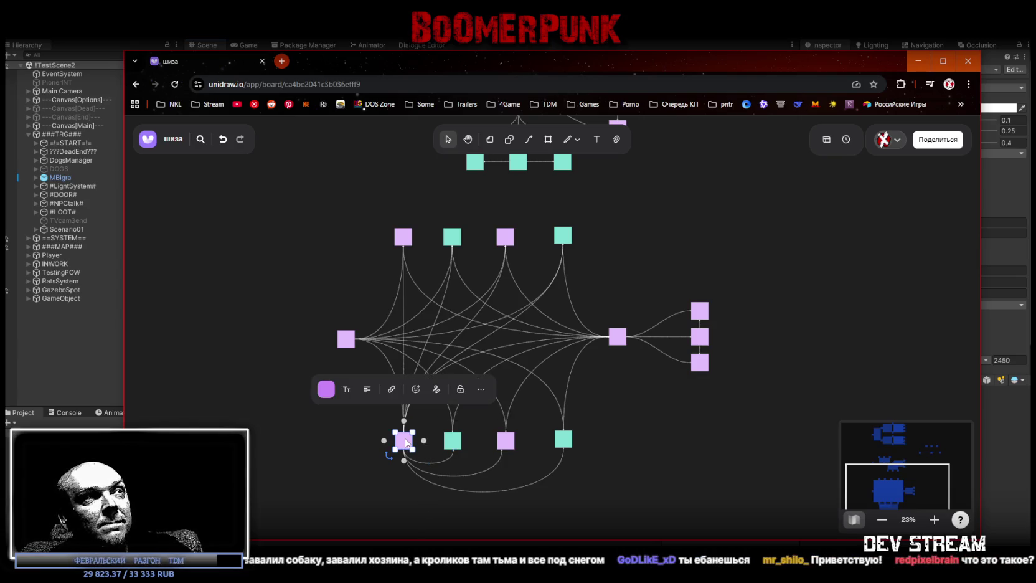
{"action": "key", "text": "ctrl+z"}
{"action": "key", "text": "ctrl+z"}
{"action": "key", "text": "ctrl+z"}
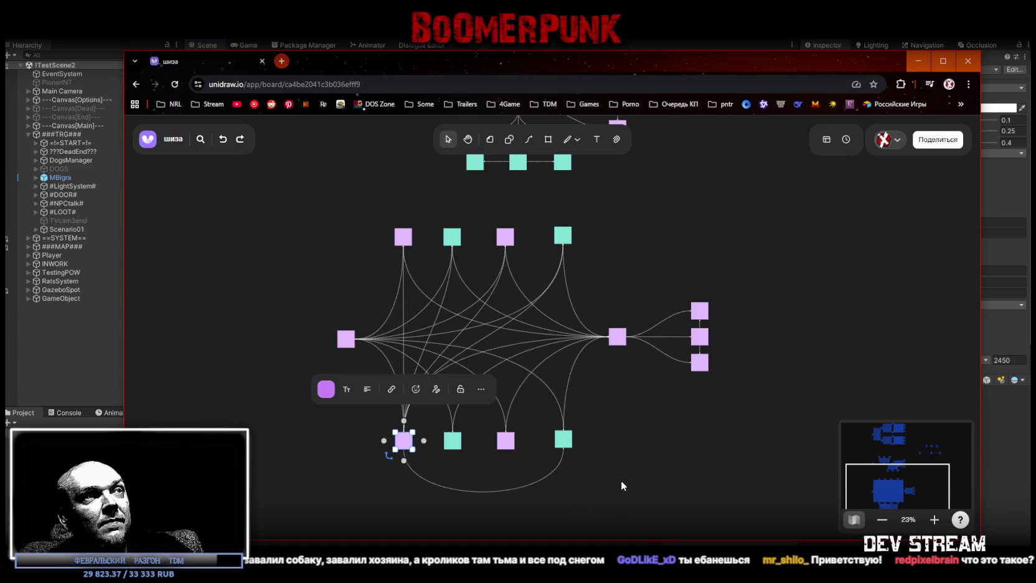
{"action": "key", "text": "ctrl+z"}
{"action": "key", "text": "ctrl+z"}
{"action": "key", "text": "ctrl+z"}
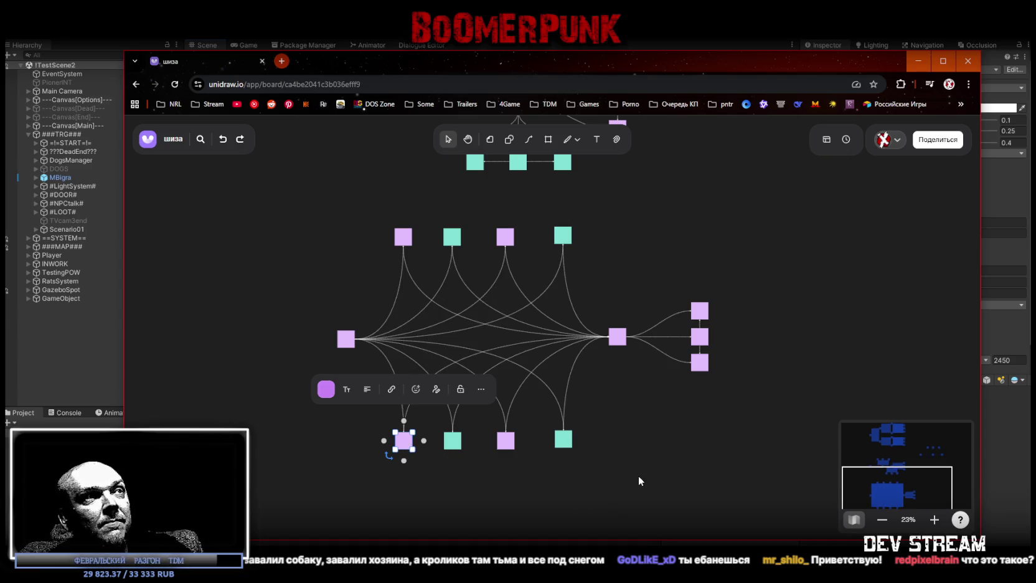
{"action": "left_click", "coordinate": [636, 475]}
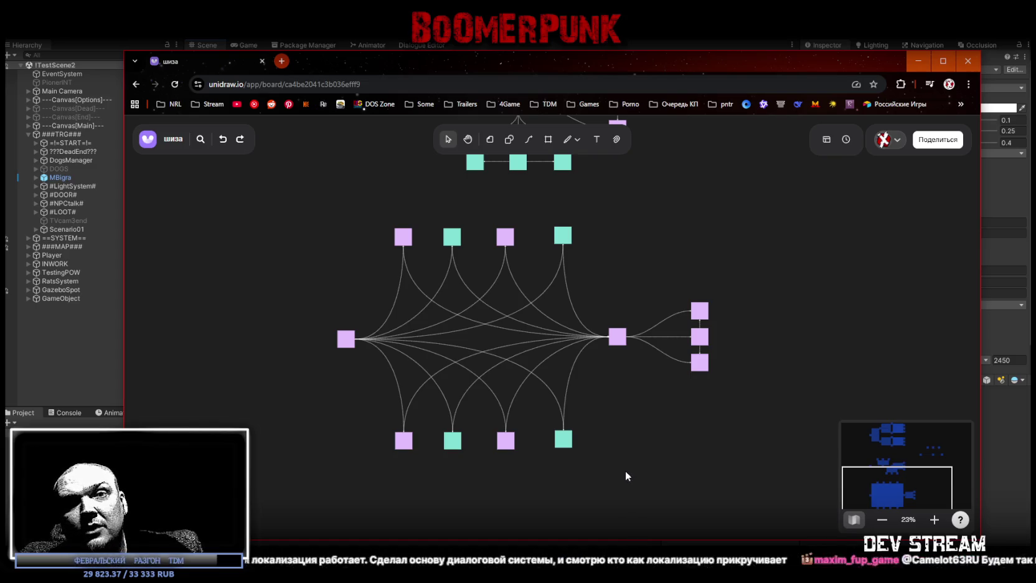
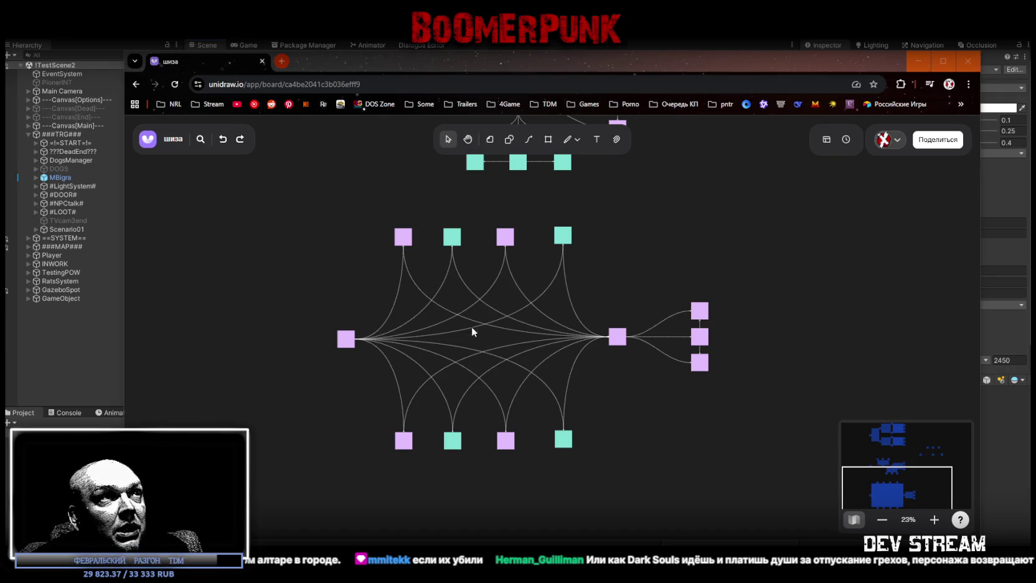
Select the teal node and the pink nodes, box-selecting the leftmost pink node, then clear the selection
{"action": "left_click", "coordinate": [457, 248]}
{"action": "left_click", "coordinate": [684, 444]}
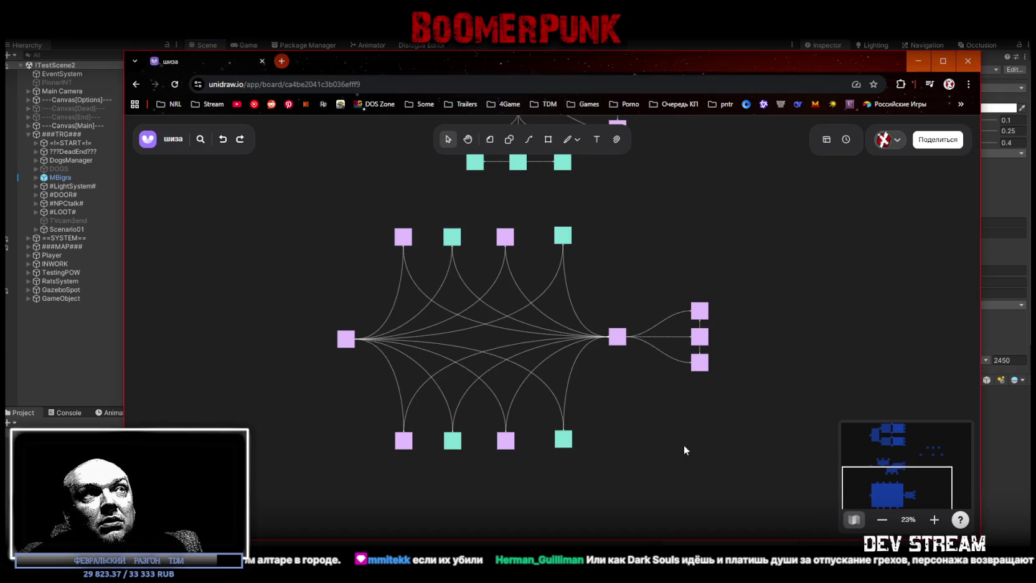
{"action": "left_click", "coordinate": [505, 237]}
{"action": "left_click", "coordinate": [347, 339]}
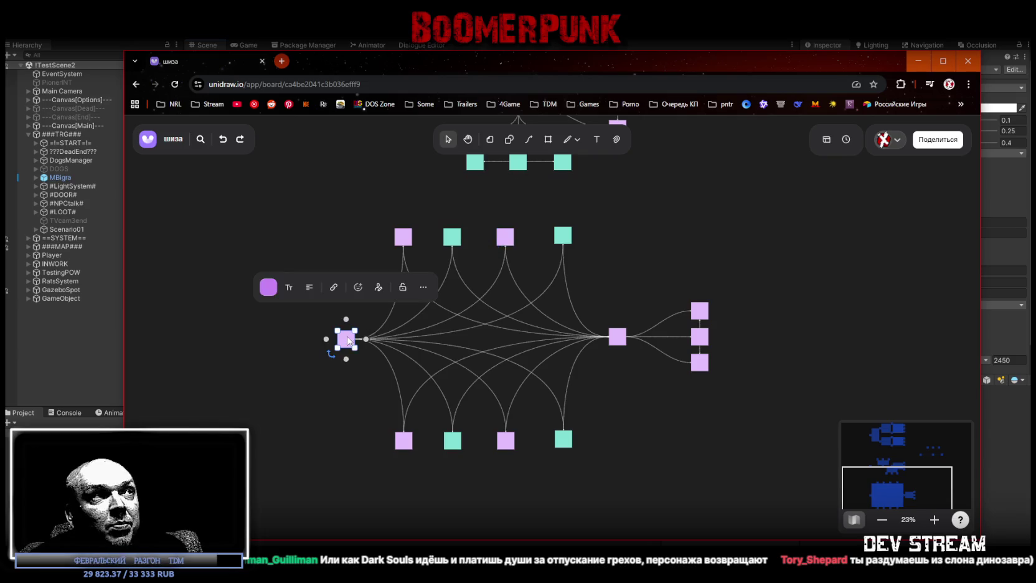
{"action": "left_click_drag", "start_coordinate": [285, 321], "coordinate": [347, 357]}
{"action": "left_click", "coordinate": [278, 369]}
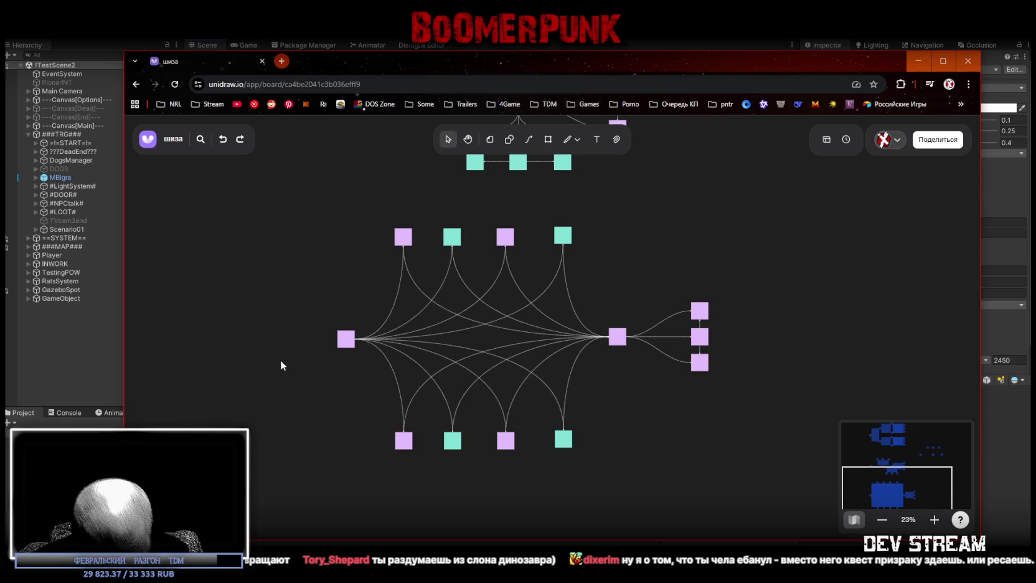
{"action": "left_click_drag", "start_coordinate": [313, 313], "coordinate": [340, 370]}
{"action": "left_click", "coordinate": [338, 372]}
{"action": "left_click", "coordinate": [348, 344]}
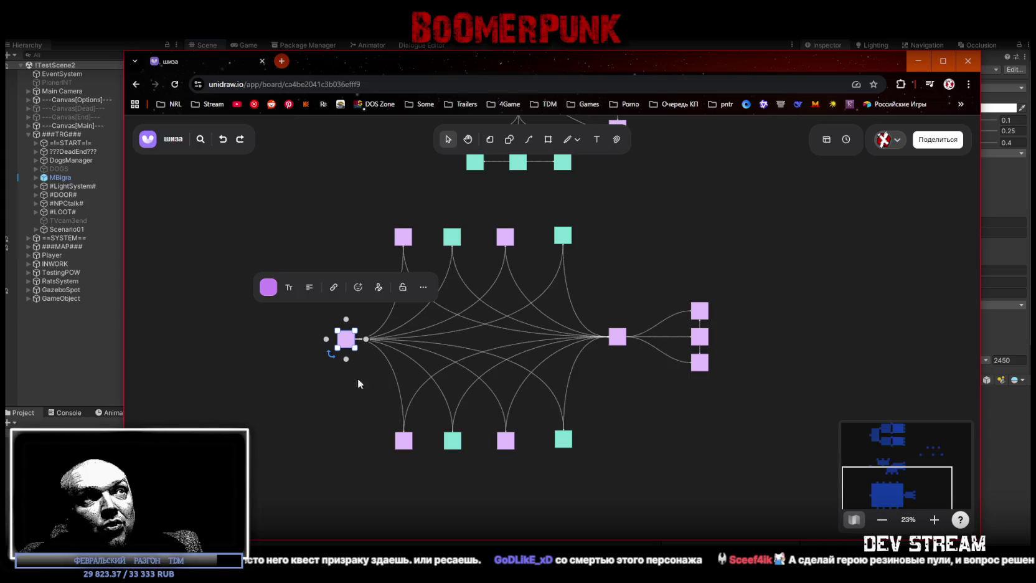
{"action": "left_click", "coordinate": [682, 414]}
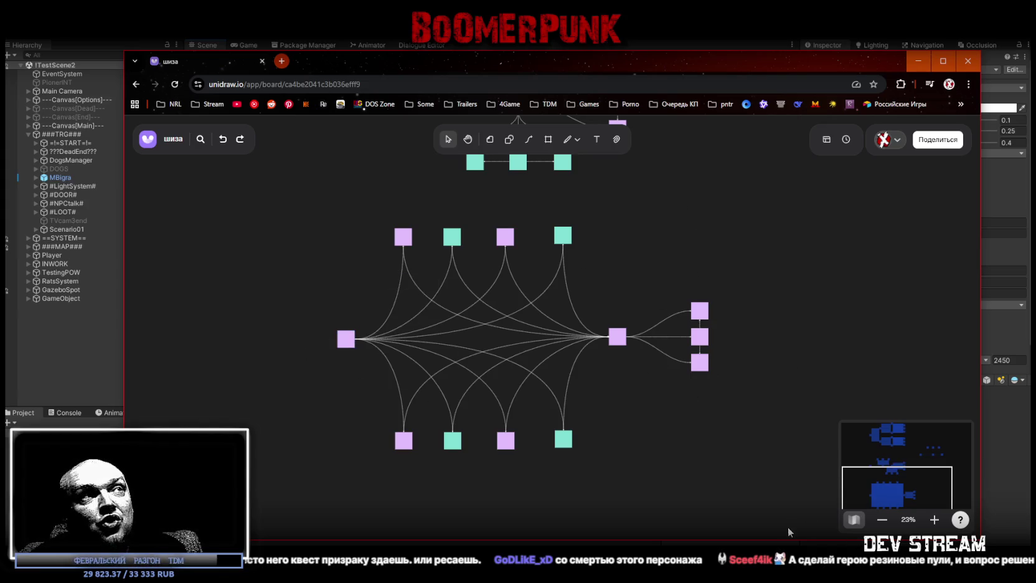
Select the top-row and bottom-row nodes one by one, then deselect them
{"action": "left_click", "coordinate": [401, 242]}
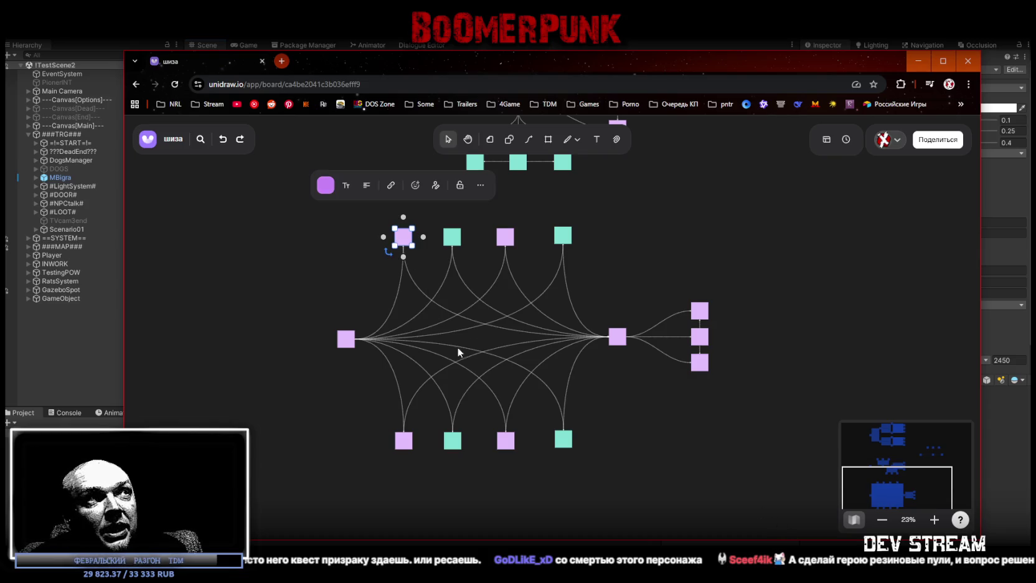
{"action": "left_click", "coordinate": [506, 251]}
{"action": "left_click", "coordinate": [404, 443]}
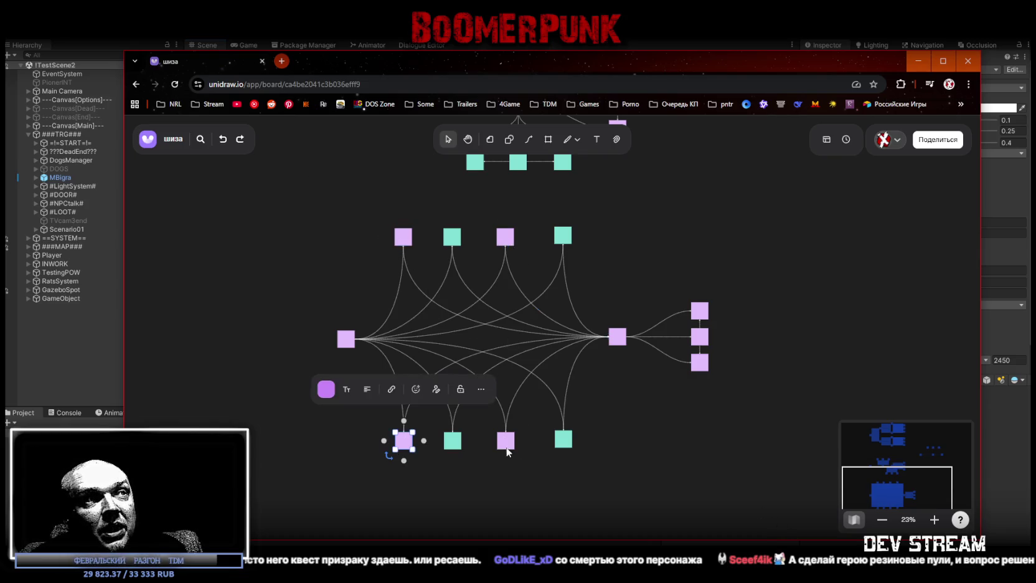
{"action": "left_click", "coordinate": [506, 445]}
{"action": "left_click", "coordinate": [455, 242]}
{"action": "left_click", "coordinate": [562, 236]}
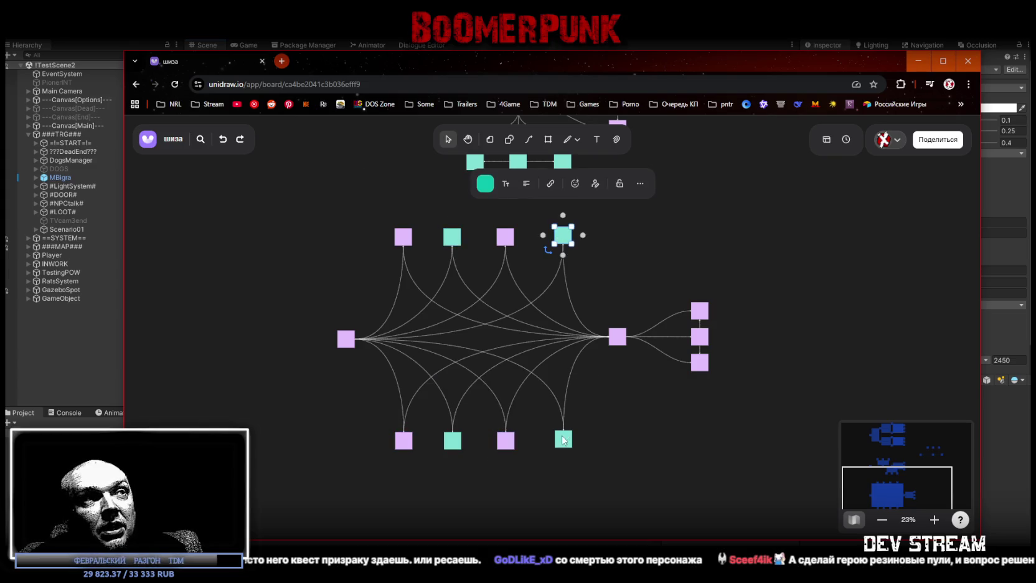
{"action": "left_click", "coordinate": [563, 439]}
{"action": "left_click", "coordinate": [454, 443]}
{"action": "left_click", "coordinate": [663, 437]}
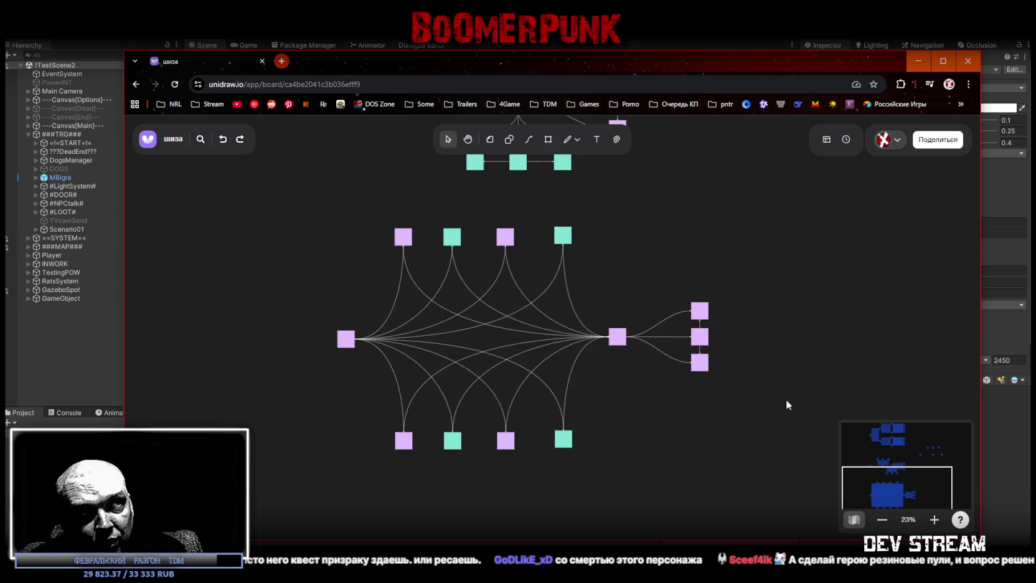
Select the right pink hub square and box-select the three far-right squares
{"action": "left_click", "coordinate": [617, 336]}
{"action": "left_click", "coordinate": [625, 380]}
{"action": "left_click", "coordinate": [616, 338]}
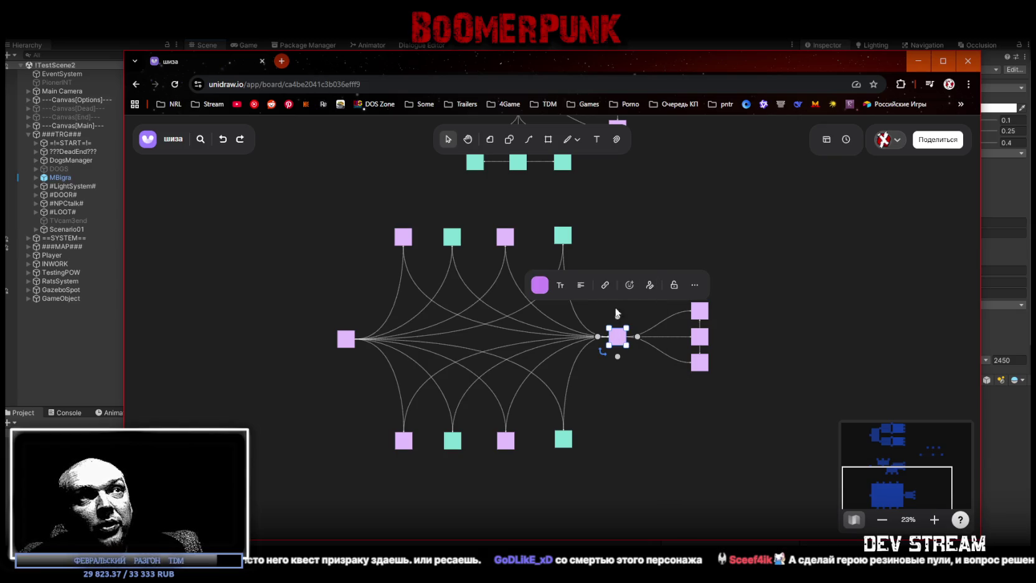
{"action": "left_click", "coordinate": [638, 419]}
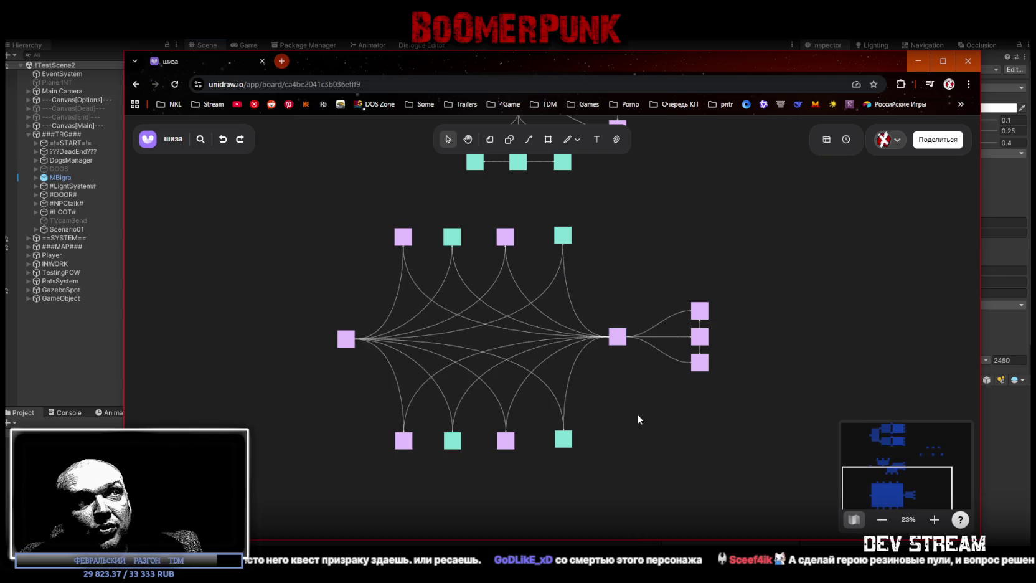
{"action": "left_click_drag", "start_coordinate": [801, 235], "coordinate": [701, 427]}
{"action": "left_click", "coordinate": [674, 458]}
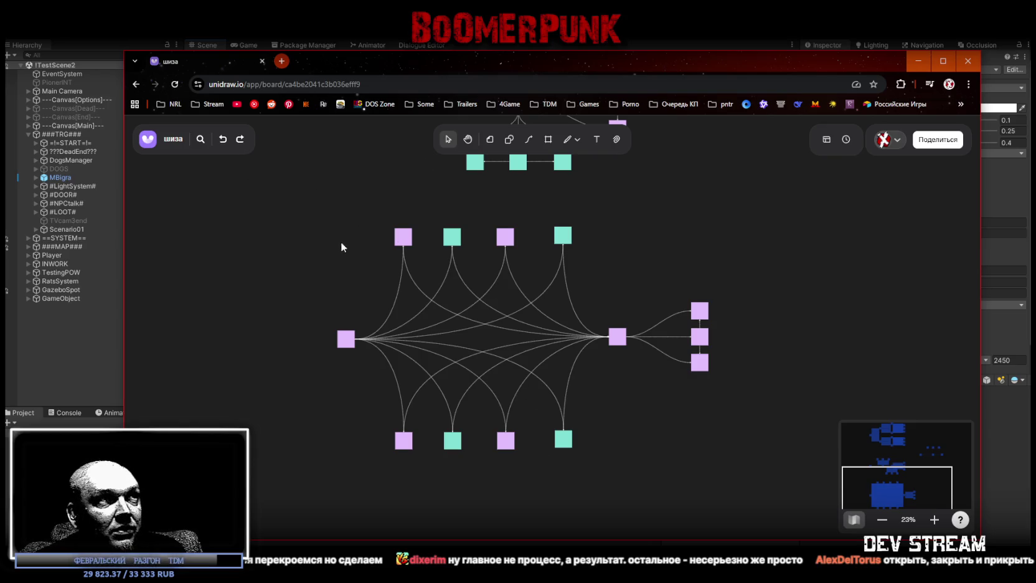
Box-select the right-hand and upper node groups, then deselect them
{"action": "mouse_move", "coordinate": [372, 212]}
{"action": "left_mouse_down"}
{"action": "mouse_move", "coordinate": [511, 417]}
{"action": "mouse_move", "coordinate": [559, 463]}
{"action": "mouse_move", "coordinate": [582, 449]}
{"action": "mouse_move", "coordinate": [585, 480]}
{"action": "left_mouse_up"}
{"action": "mouse_move", "coordinate": [380, 215]}
{"action": "left_mouse_down"}
{"action": "mouse_move", "coordinate": [501, 314]}
{"action": "mouse_move", "coordinate": [562, 455]}
{"action": "mouse_move", "coordinate": [574, 456]}
{"action": "left_mouse_up"}
{"action": "left_click", "coordinate": [575, 464]}
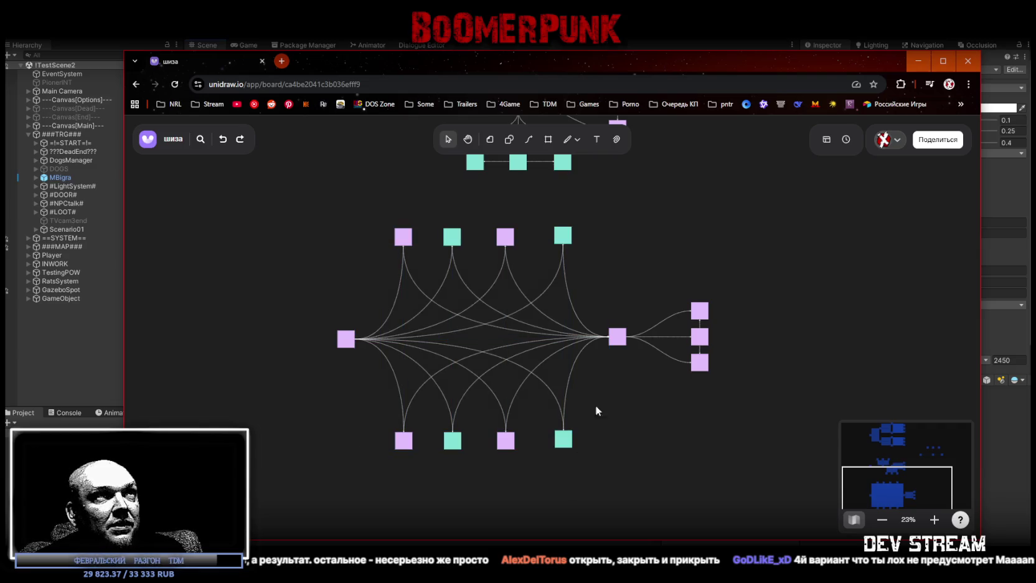
Scroll to the tree diagram and try box-selecting its four middle-column nodes
{"action": "scroll", "coordinate": [596, 405], "scroll_direction": "down", "scroll_amount": 10}
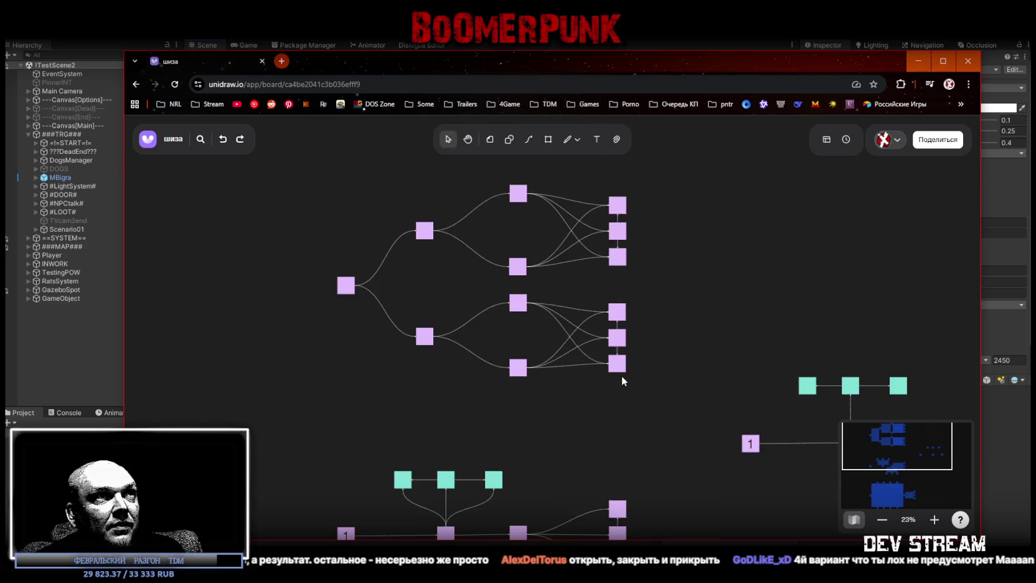
{"action": "scroll", "coordinate": [621, 376], "scroll_direction": "down", "scroll_amount": 1}
{"action": "scroll", "coordinate": [619, 375], "scroll_direction": "up", "scroll_amount": 1}
{"action": "left_click_drag", "start_coordinate": [517, 176], "coordinate": [522, 416]}
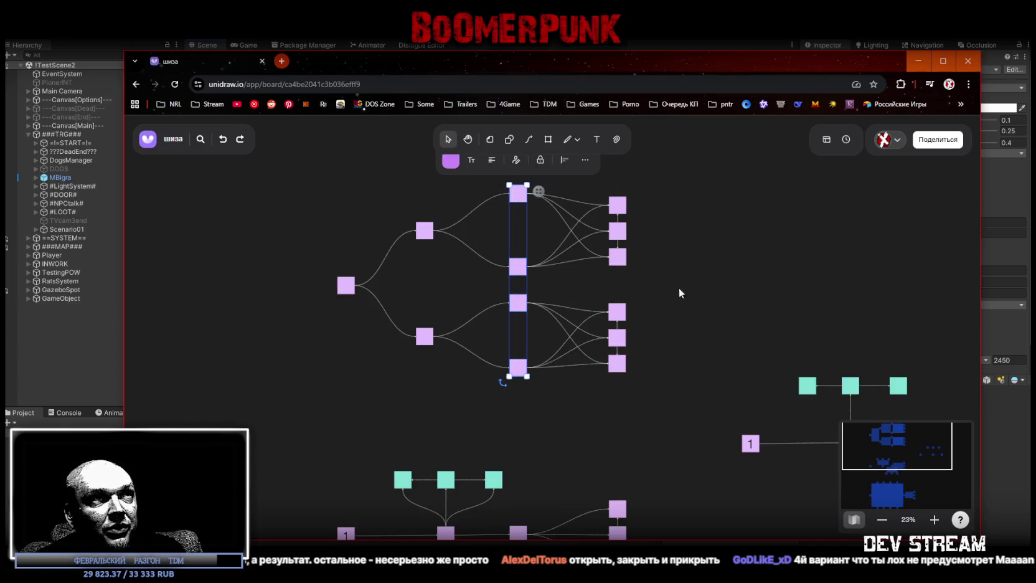
{"action": "left_click", "coordinate": [586, 221]}
{"action": "left_click_drag", "start_coordinate": [525, 177], "coordinate": [516, 389]}
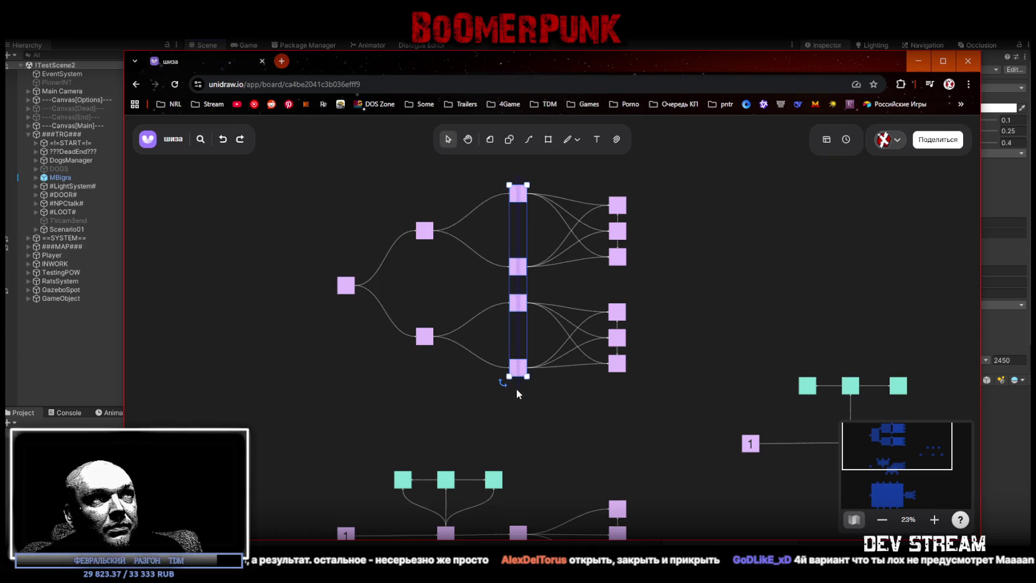
{"action": "left_click", "coordinate": [726, 314]}
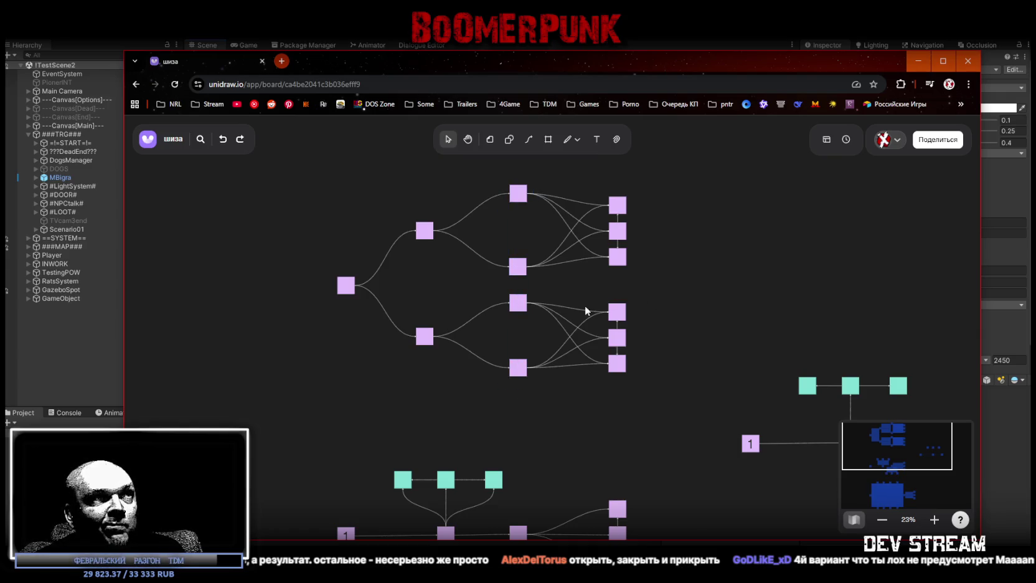
Marquee-select the lower subtree and drag it down about 74 px
{"action": "mouse_move", "coordinate": [383, 394]}
{"action": "left_mouse_down"}
{"action": "mouse_move", "coordinate": [721, 300]}
{"action": "mouse_move", "coordinate": [682, 288]}
{"action": "left_mouse_up"}
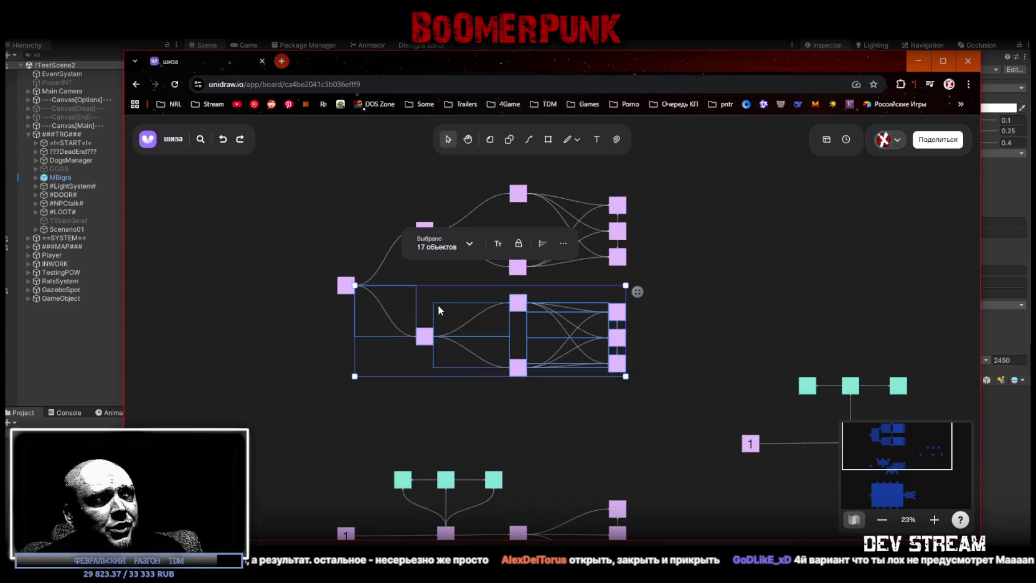
{"action": "left_click_drag", "start_coordinate": [521, 305], "coordinate": [521, 350]}
{"action": "scroll", "coordinate": [708, 300], "scroll_direction": "up", "scroll_amount": 6}
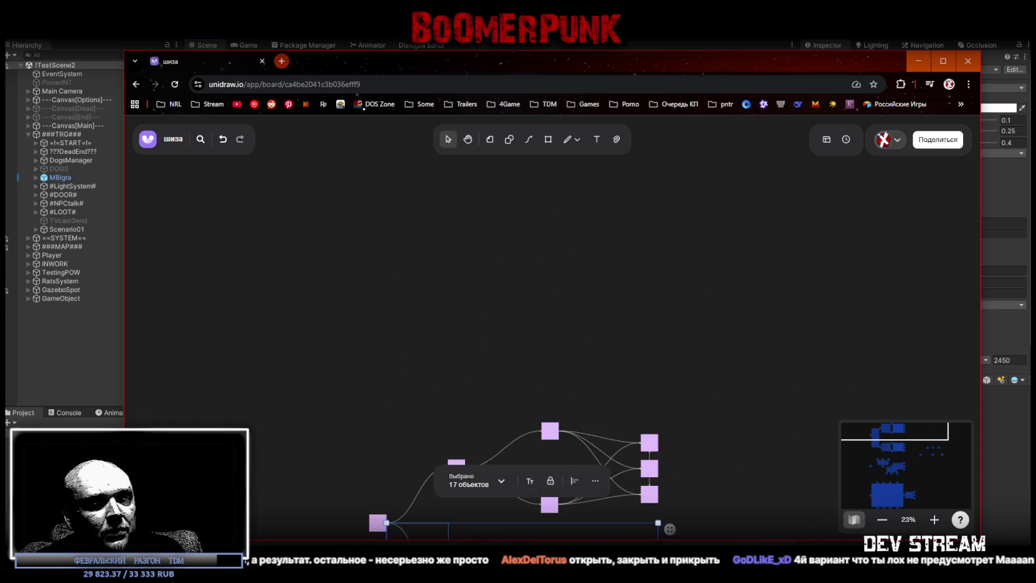
Drag the middle node group slightly upward on the board
{"action": "left_click", "coordinate": [753, 475]}
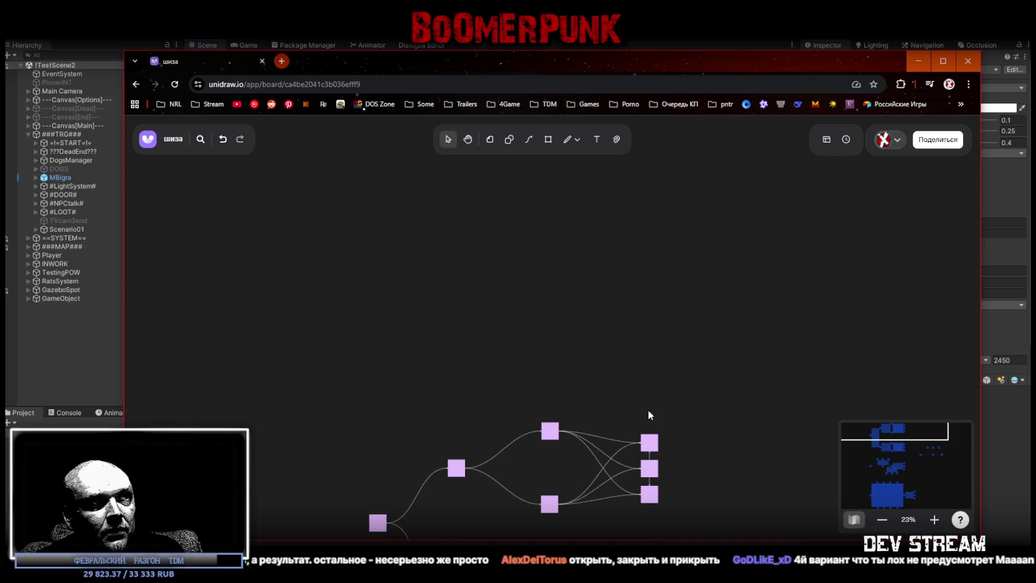
{"action": "scroll", "coordinate": [713, 494], "scroll_direction": "down", "scroll_amount": 5}
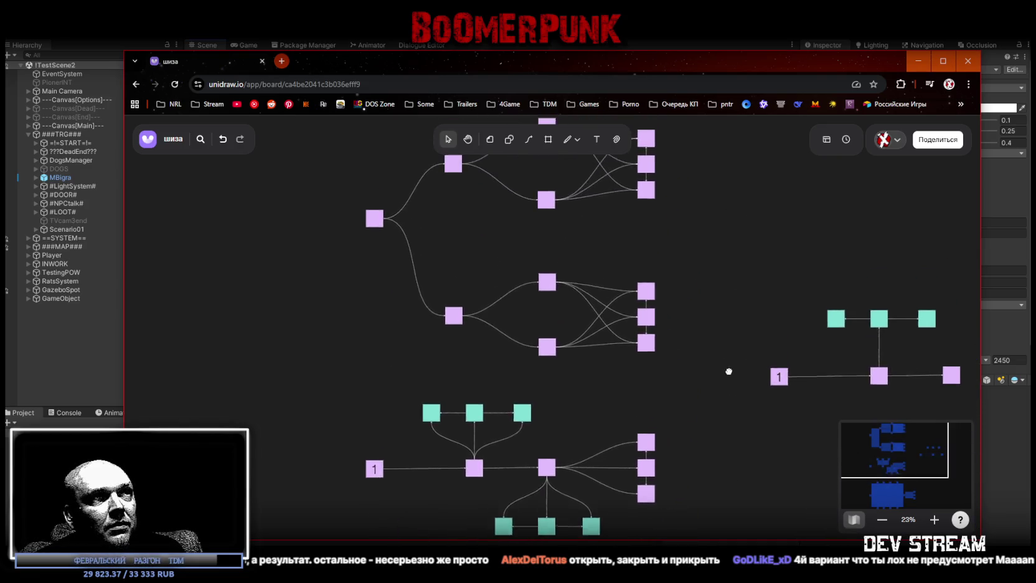
{"action": "mouse_move", "coordinate": [439, 363]}
{"action": "left_mouse_down"}
{"action": "mouse_move", "coordinate": [683, 289]}
{"action": "mouse_move", "coordinate": [657, 285]}
{"action": "mouse_move", "coordinate": [647, 267]}
{"action": "left_mouse_up"}
{"action": "mouse_move", "coordinate": [668, 411]}
{"action": "left_mouse_down"}
{"action": "mouse_move", "coordinate": [666, 253]}
{"action": "mouse_move", "coordinate": [619, 284]}
{"action": "left_mouse_up"}
{"action": "left_click", "coordinate": [703, 271]}
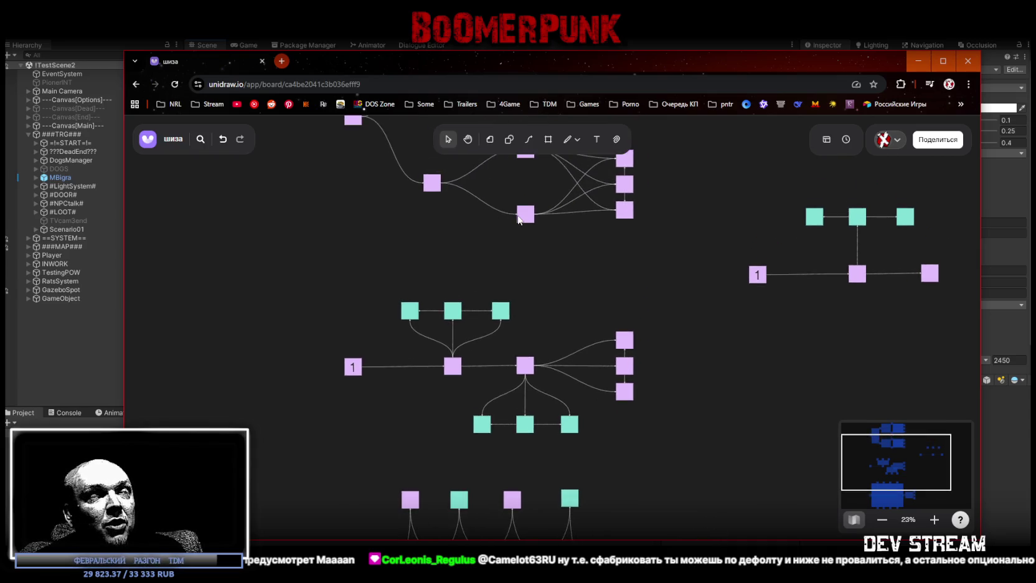
Pan the board down to bring the large fan-out graph into view
{"action": "left_click_drag", "start_coordinate": [490, 197], "coordinate": [510, 229]}
{"action": "left_click_drag", "start_coordinate": [497, 308], "coordinate": [471, 253]}
{"action": "mouse_move", "coordinate": [319, 239]}
{"action": "left_mouse_down"}
{"action": "mouse_move", "coordinate": [653, 411]}
{"action": "mouse_move", "coordinate": [659, 437]}
{"action": "left_mouse_up"}
{"action": "left_click", "coordinate": [660, 437]}
{"action": "left_click_drag", "start_coordinate": [656, 400], "coordinate": [656, 377]}
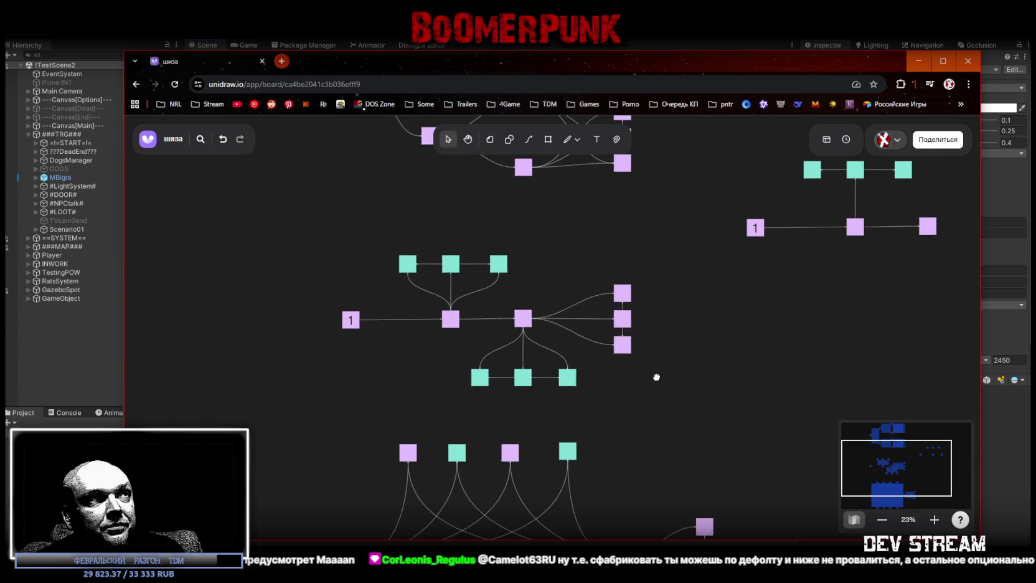
{"action": "mouse_move", "coordinate": [303, 238]}
{"action": "left_mouse_down"}
{"action": "mouse_move", "coordinate": [641, 392]}
{"action": "mouse_move", "coordinate": [674, 418]}
{"action": "left_mouse_up"}
{"action": "left_click", "coordinate": [668, 415]}
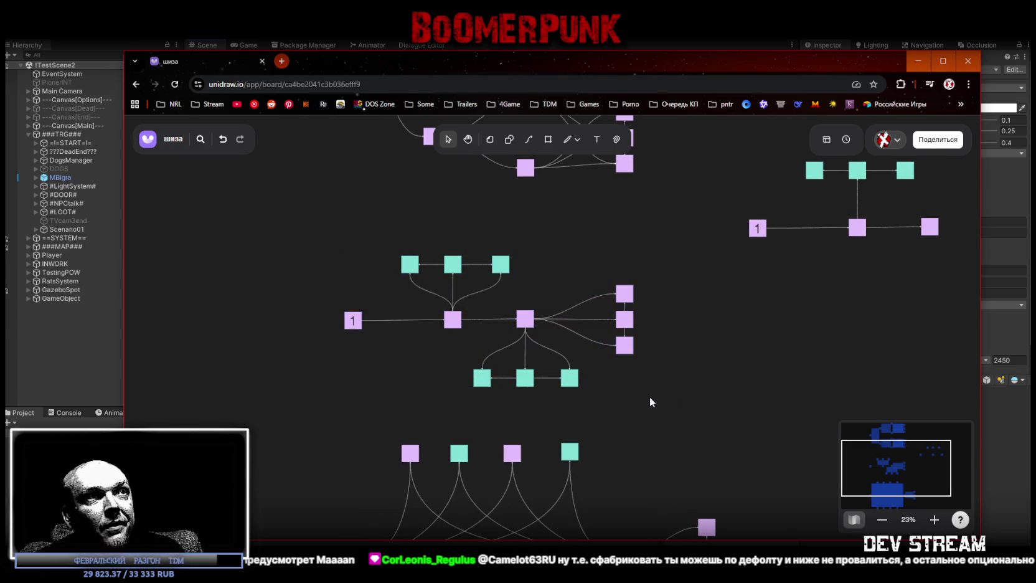
{"action": "left_click_drag", "start_coordinate": [645, 411], "coordinate": [645, 314]}
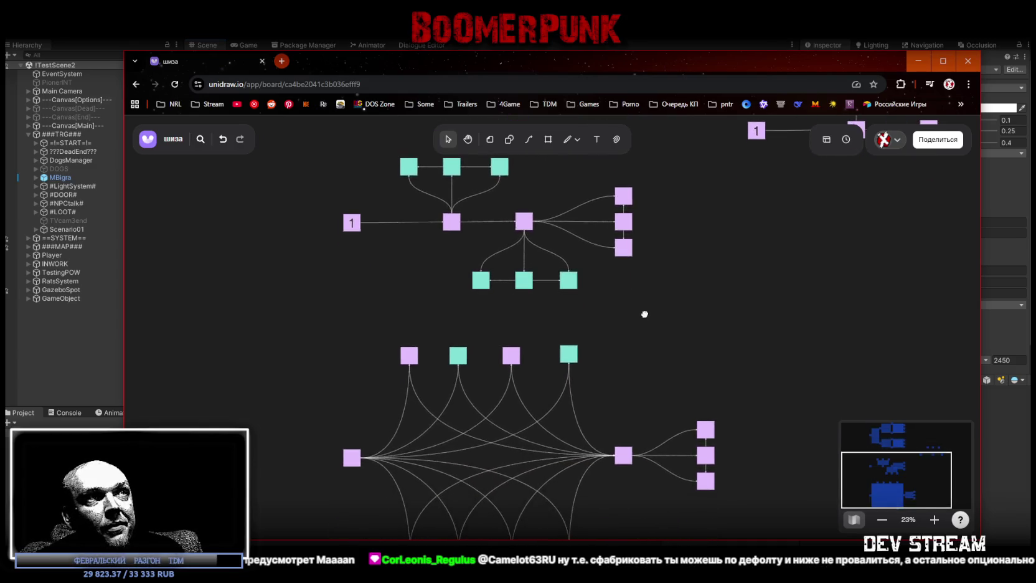
{"action": "scroll", "coordinate": [464, 280], "scroll_direction": "up", "scroll_amount": 2}
{"action": "scroll", "coordinate": [567, 390], "scroll_direction": "down", "scroll_amount": 4}
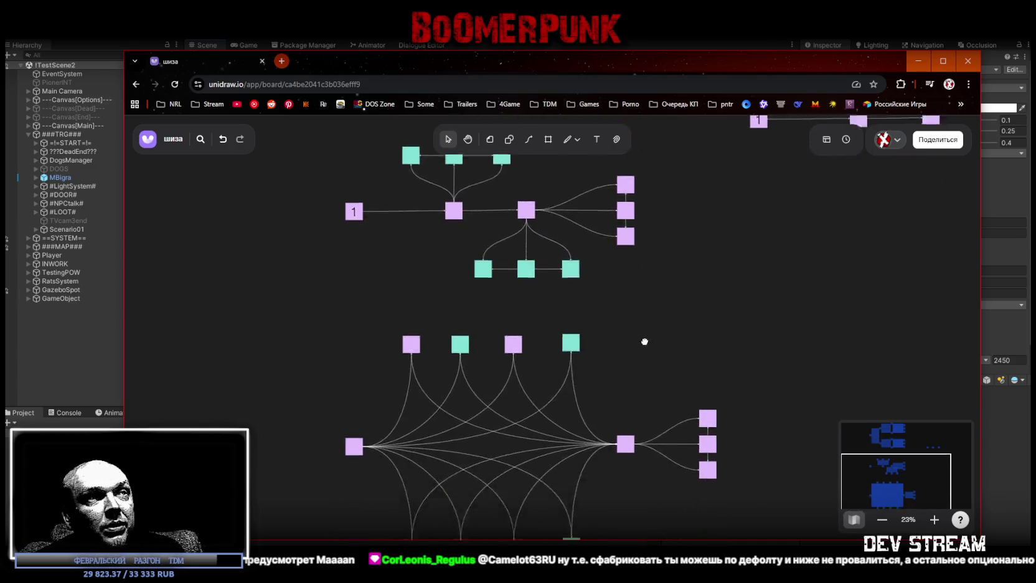
Widen the spacing of the fan-out graph's bottom row of four nodes, then its top row
{"action": "mouse_move", "coordinate": [387, 242]}
{"action": "left_mouse_down"}
{"action": "mouse_move", "coordinate": [531, 498]}
{"action": "mouse_move", "coordinate": [585, 489]}
{"action": "left_mouse_up"}
{"action": "left_click", "coordinate": [629, 478]}
{"action": "scroll", "coordinate": [639, 473], "scroll_direction": "down", "scroll_amount": 2}
{"action": "left_click_drag", "start_coordinate": [374, 442], "coordinate": [578, 420]}
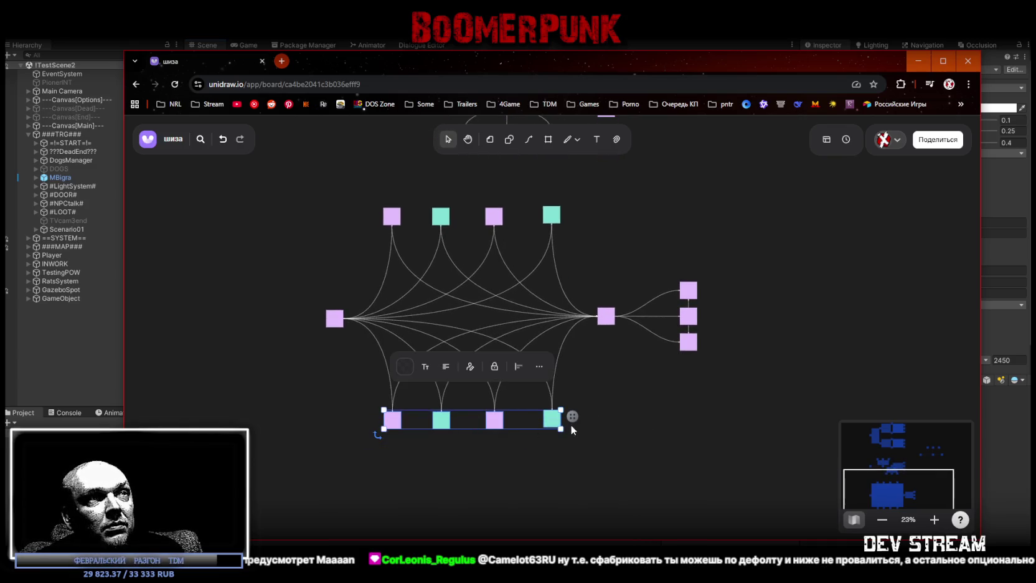
{"action": "left_click_drag", "start_coordinate": [572, 415], "coordinate": [574, 412]}
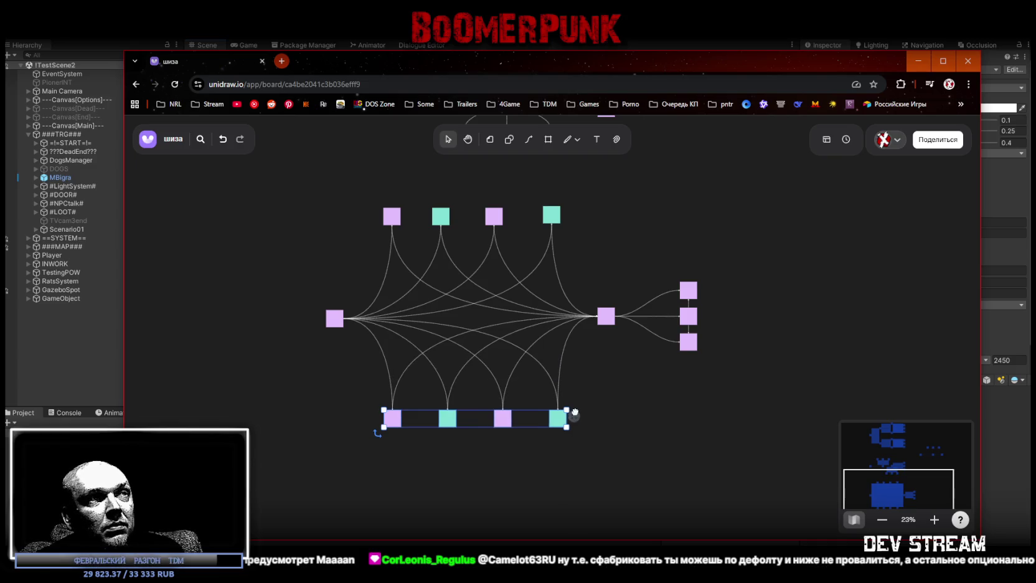
{"action": "mouse_move", "coordinate": [374, 198]}
{"action": "left_mouse_down"}
{"action": "mouse_move", "coordinate": [577, 205]}
{"action": "mouse_move", "coordinate": [580, 215]}
{"action": "mouse_move", "coordinate": [559, 225]}
{"action": "left_mouse_up"}
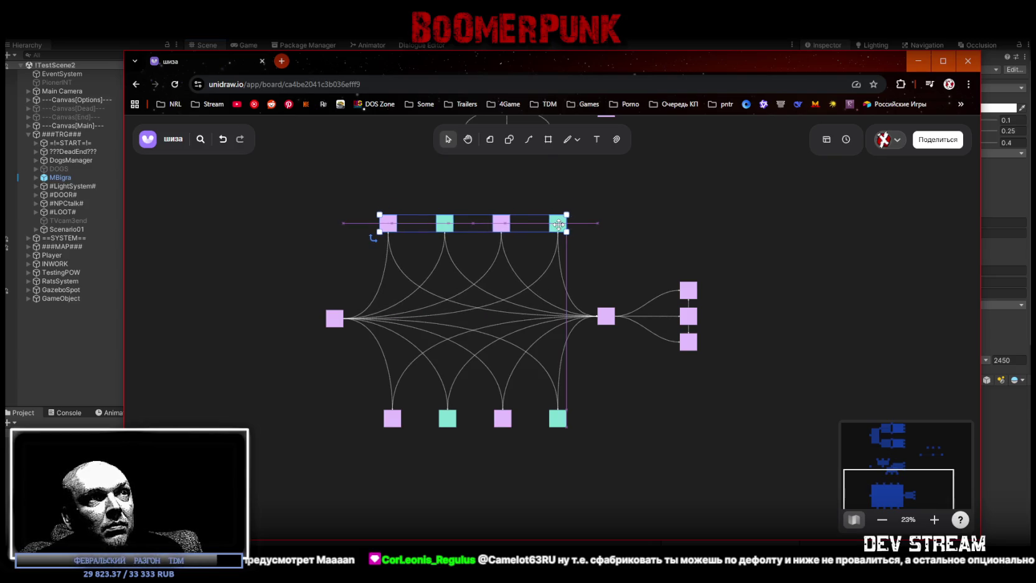
{"action": "left_click", "coordinate": [610, 406]}
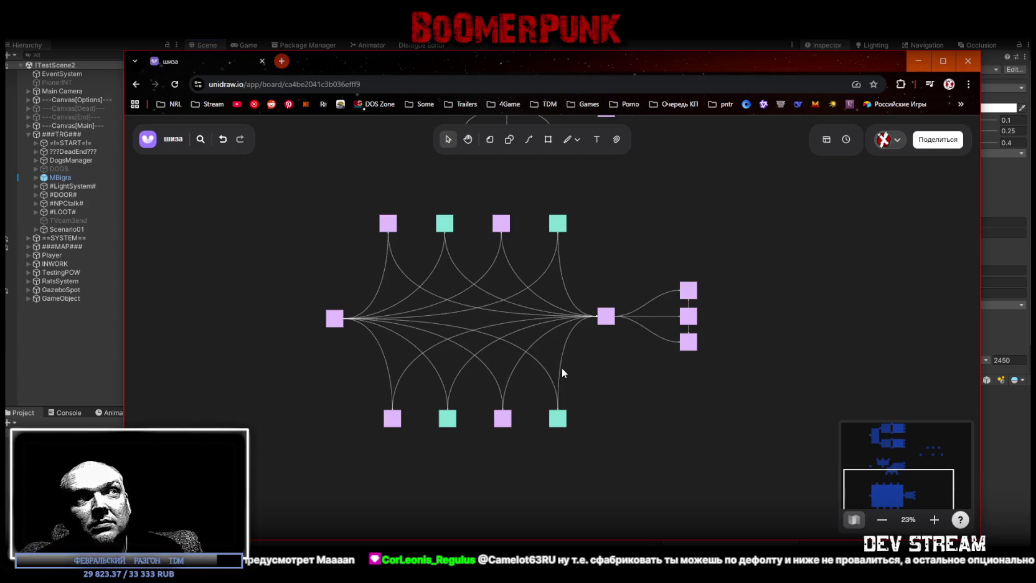
{"action": "left_click_drag", "start_coordinate": [302, 322], "coordinate": [604, 325]}
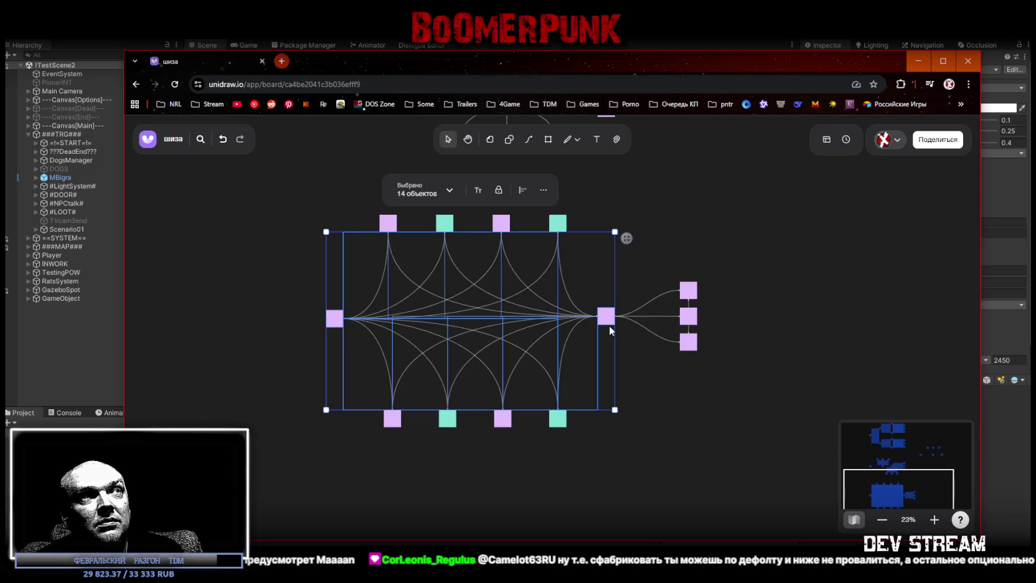
{"action": "left_click", "coordinate": [657, 396]}
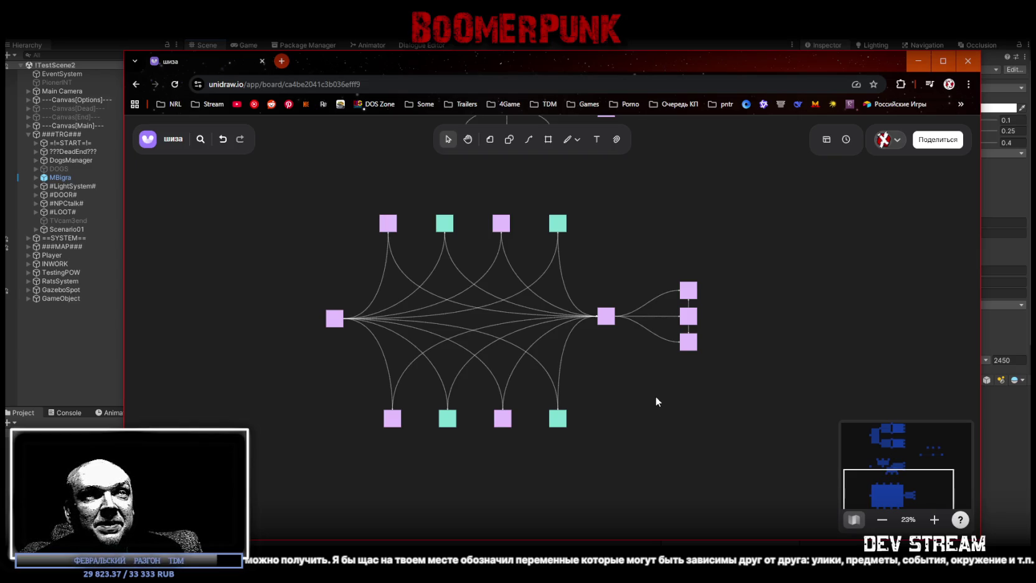
{"action": "left_click", "coordinate": [335, 319]}
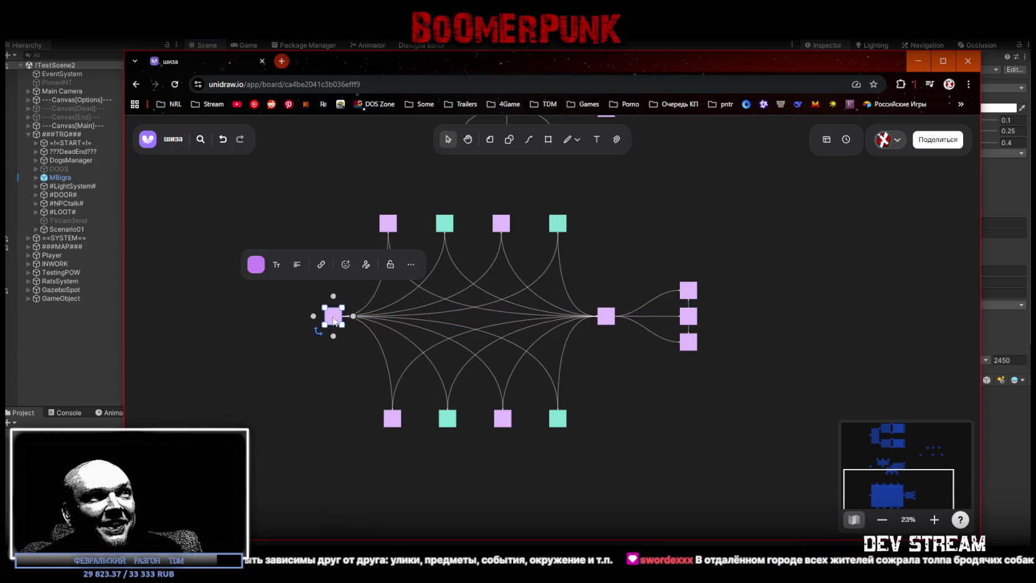
{"action": "left_click", "coordinate": [767, 491]}
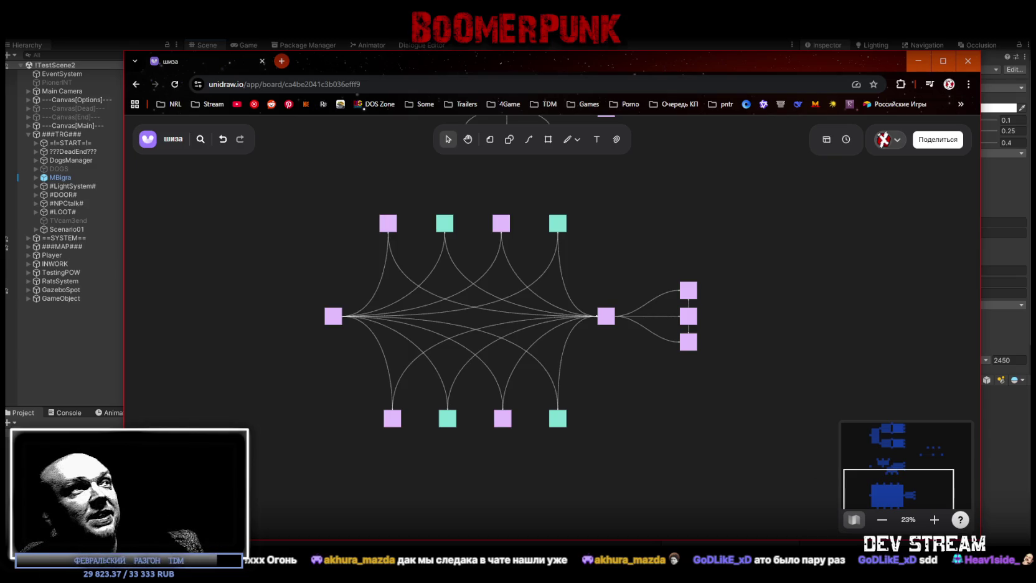
{"action": "left_click", "coordinate": [609, 46]}
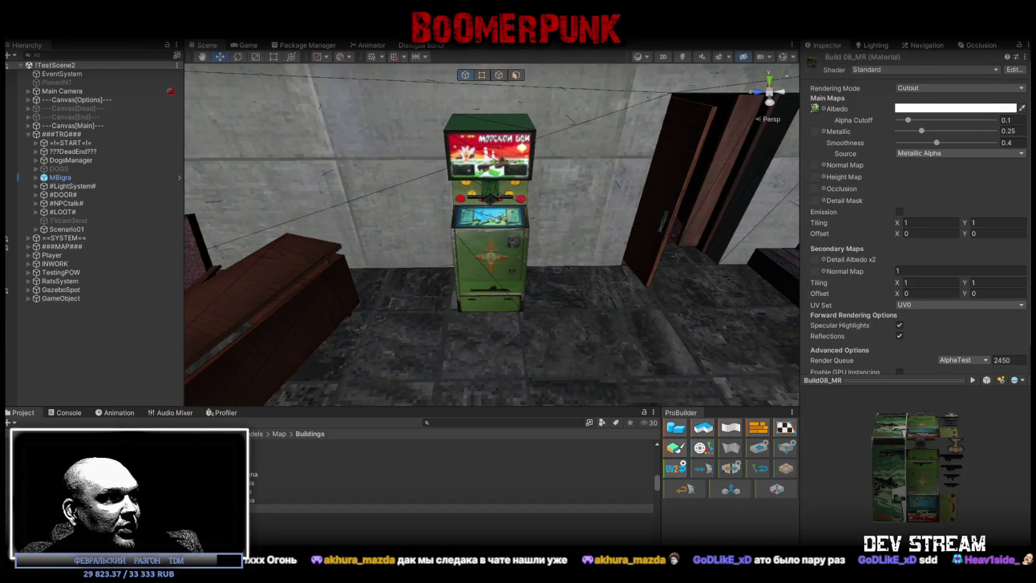
{"action": "key", "text": "alt+Tab"}
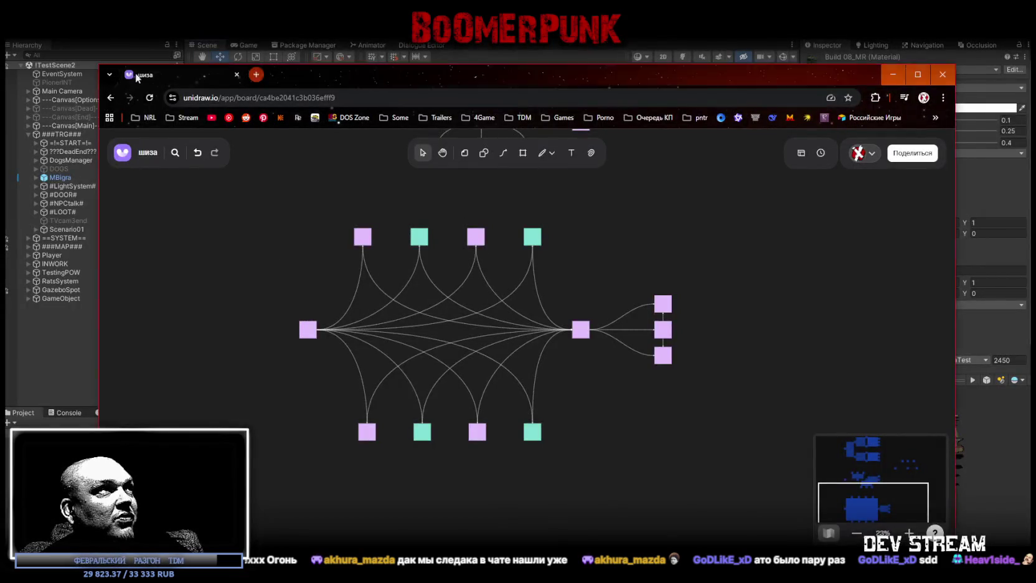
Switch from the Chrome Unidraw window back to the Unity editor with Alt+Tab
{"action": "key", "text": "alt+Tab"}
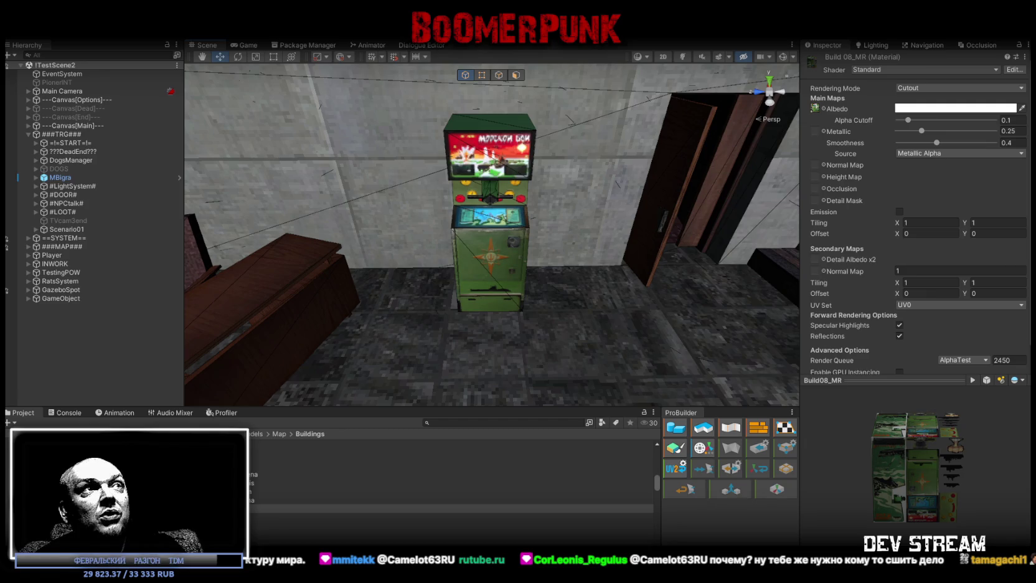
Frame the Player, pull back over the map, and move it off the house roof to 295.80, 50.93, -542.66
{"action": "double_click", "coordinate": [52, 255]}
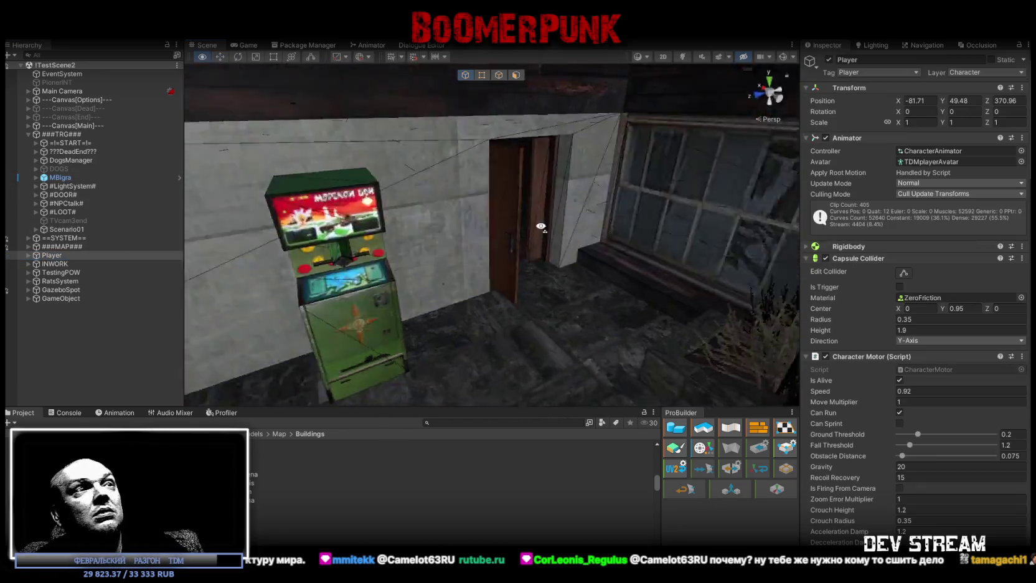
{"action": "mouse_move", "coordinate": [664, 216]}
{"action": "left_mouse_down"}
{"action": "mouse_move", "coordinate": [578, 164]}
{"action": "mouse_move", "coordinate": [603, 170]}
{"action": "mouse_move", "coordinate": [541, 210]}
{"action": "mouse_move", "coordinate": [632, 206]}
{"action": "mouse_move", "coordinate": [742, 231]}
{"action": "mouse_move", "coordinate": [709, 105]}
{"action": "left_mouse_up"}
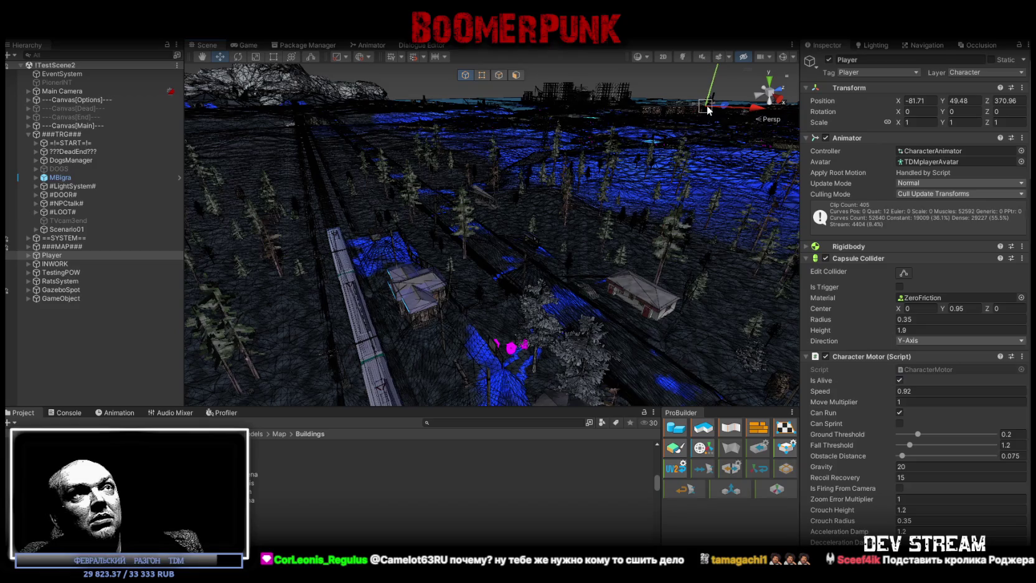
{"action": "left_click_drag", "start_coordinate": [424, 284], "coordinate": [389, 315]}
Place the Player beside the train at 300.46, 53.58, -544.438, enter Play mode, and maximize the Game view
{"action": "key", "text": "f"}
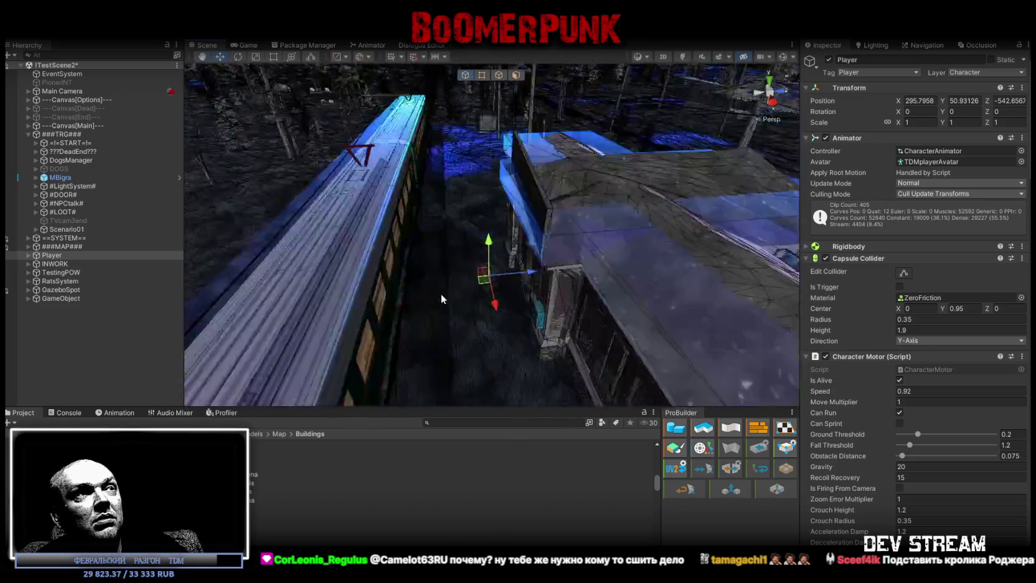
{"action": "mouse_move", "coordinate": [394, 276]}
{"action": "left_mouse_down"}
{"action": "mouse_move", "coordinate": [419, 186]}
{"action": "mouse_move", "coordinate": [551, 273]}
{"action": "left_mouse_up"}
{"action": "key", "text": "ctrl+p"}
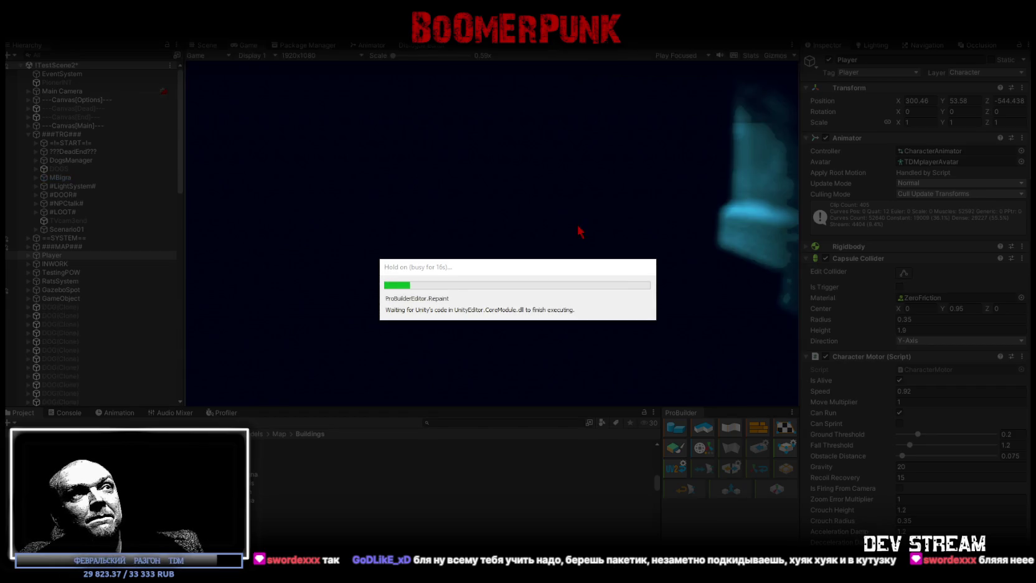
{"action": "double_click", "coordinate": [248, 45]}
Walk the character through the door and check the Bag inventory in the in-game menu
{"action": "key", "text": "w"}
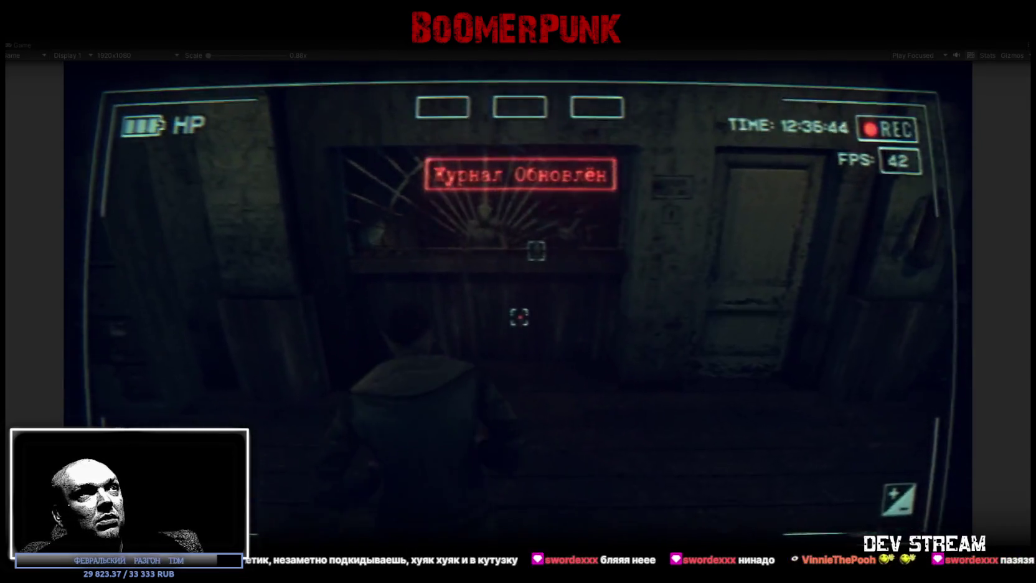
{"action": "key", "text": "Escape"}
{"action": "left_click", "coordinate": [595, 190]}
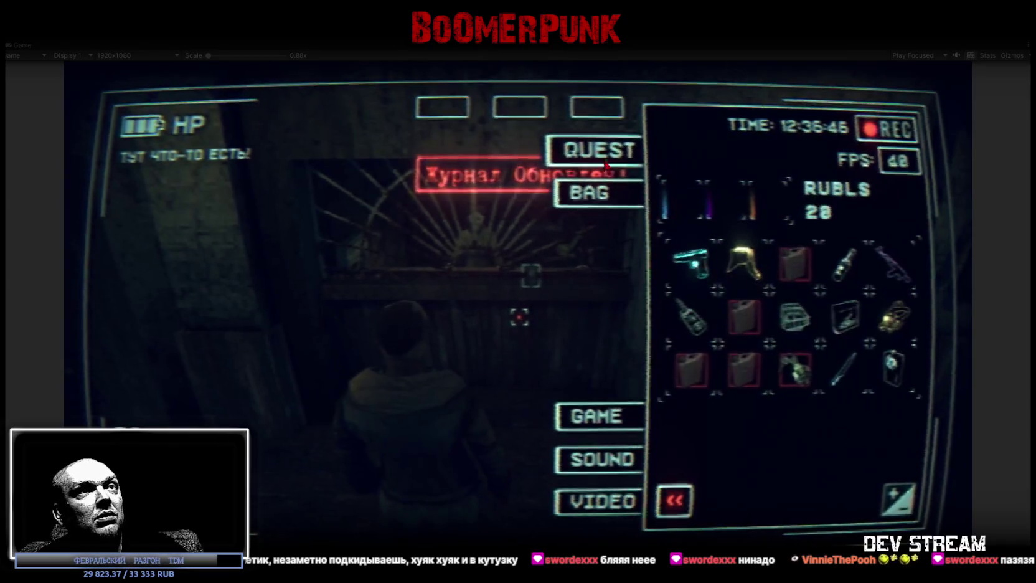
{"action": "key", "text": "Escape"}
Approach the barred window, resume camcorder recording, flash it, and step back looking around
{"action": "key", "text": "w"}
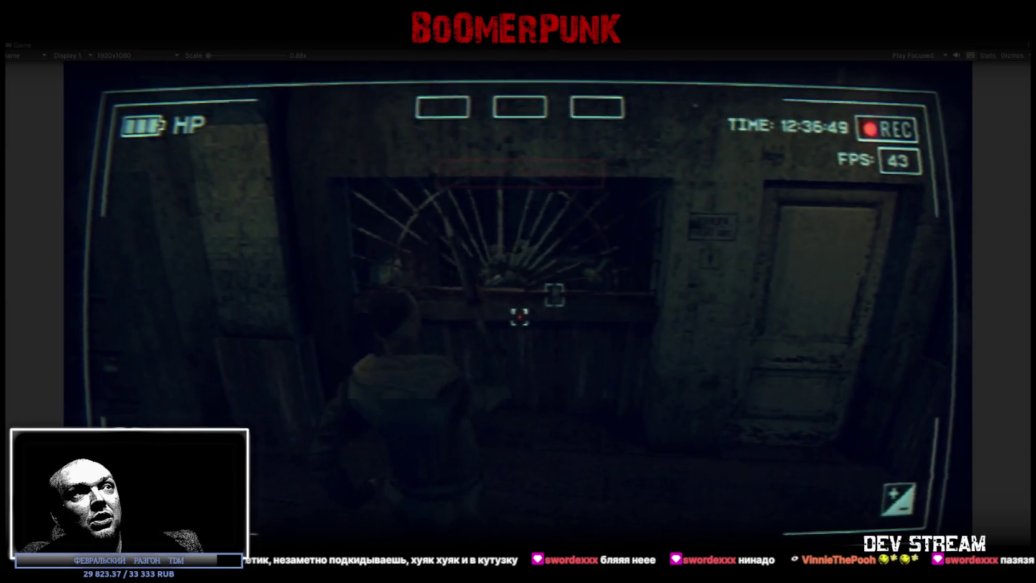
{"action": "key", "text": "w"}
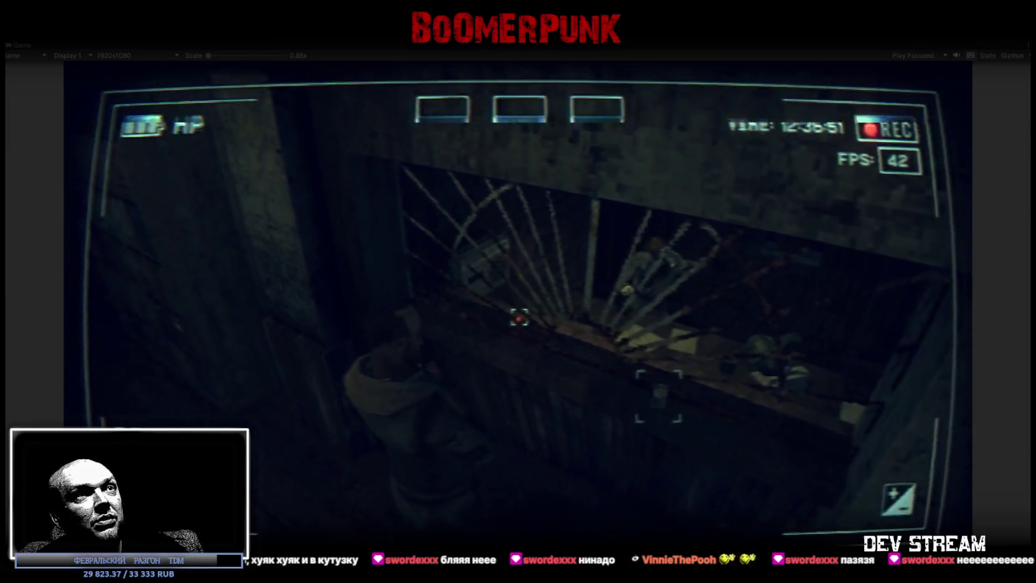
{"action": "key", "text": "w"}
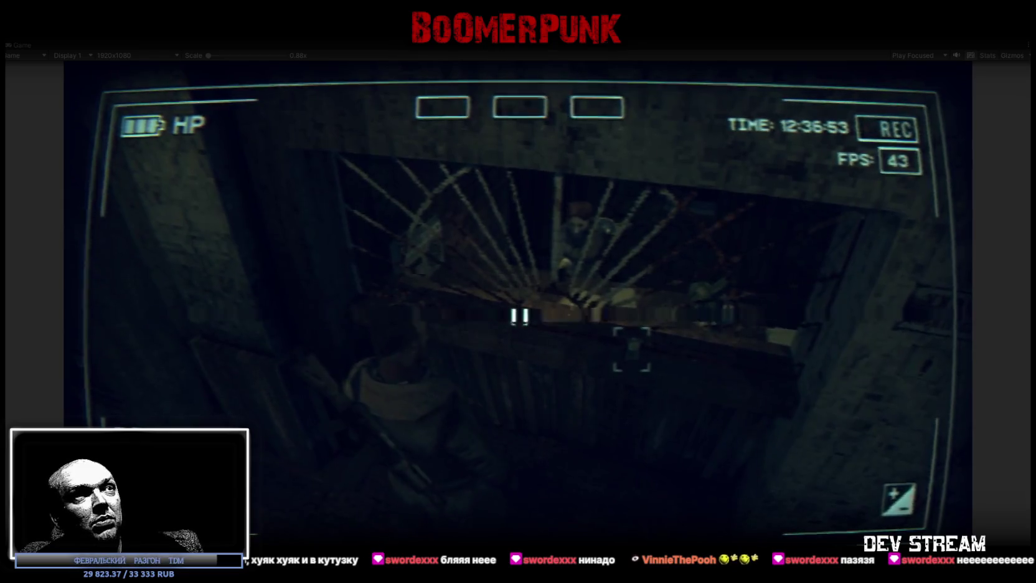
{"action": "key", "text": "r"}
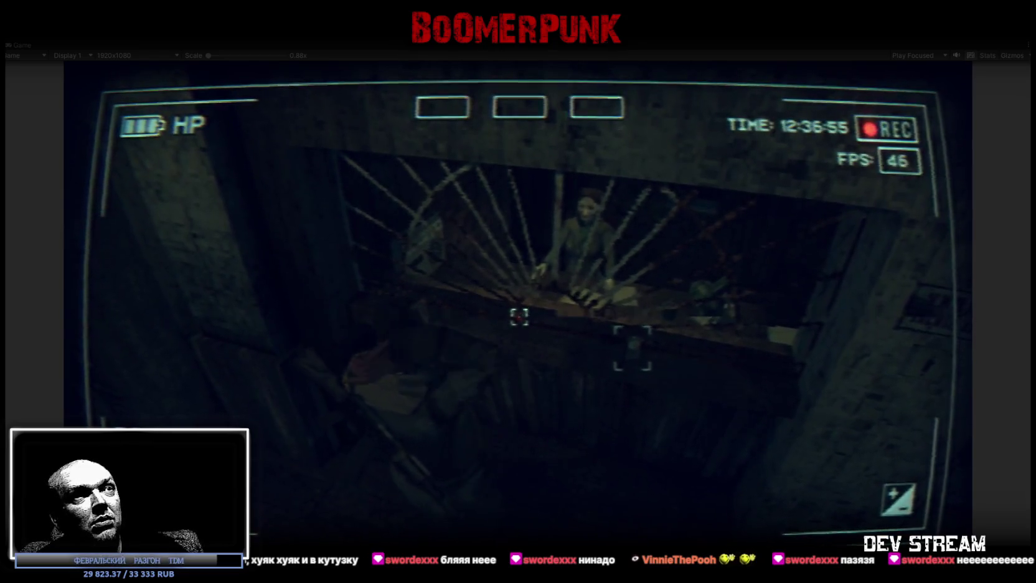
{"action": "key", "text": "s"}
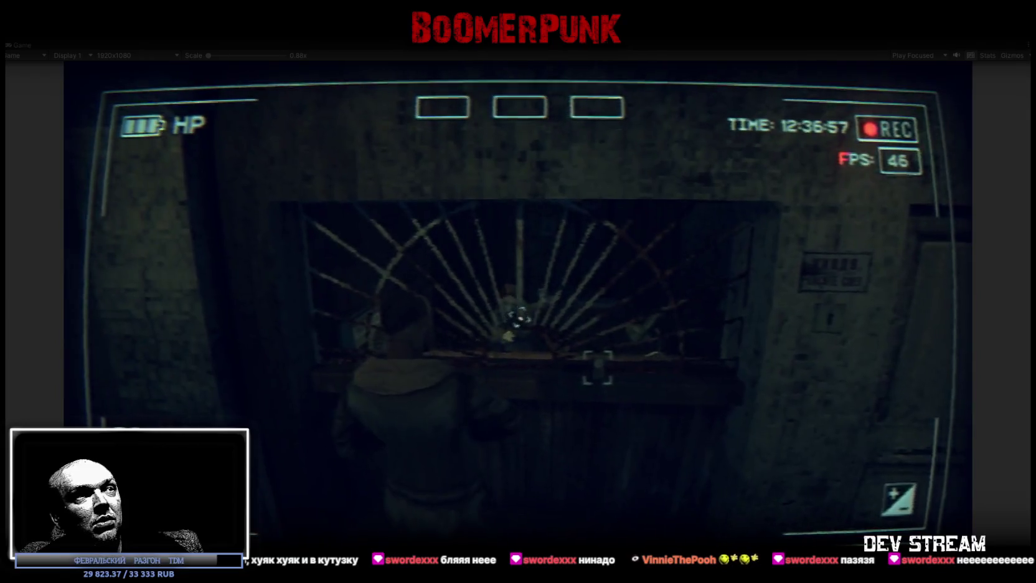
{"action": "key", "text": "w"}
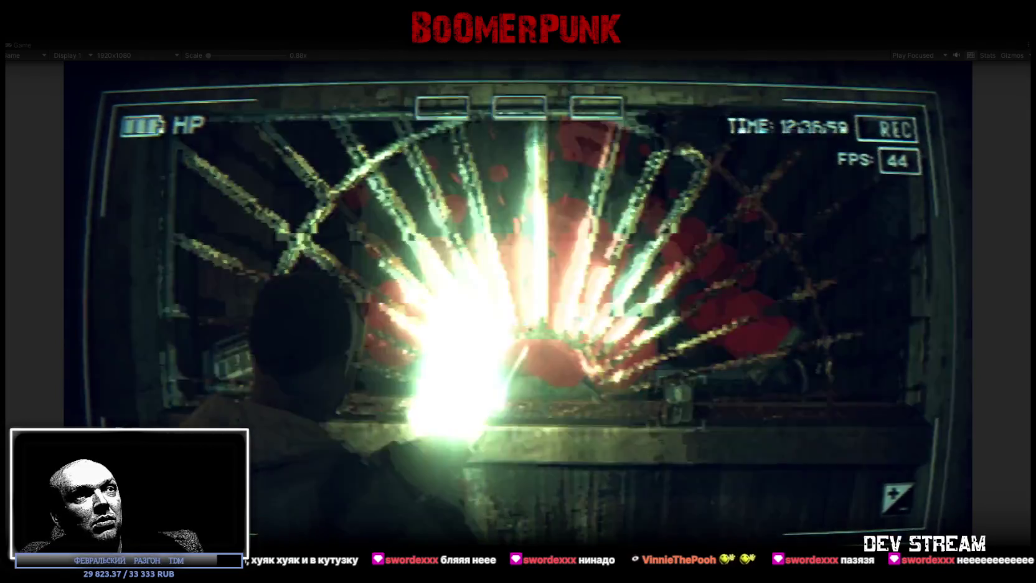
{"action": "key", "text": "s"}
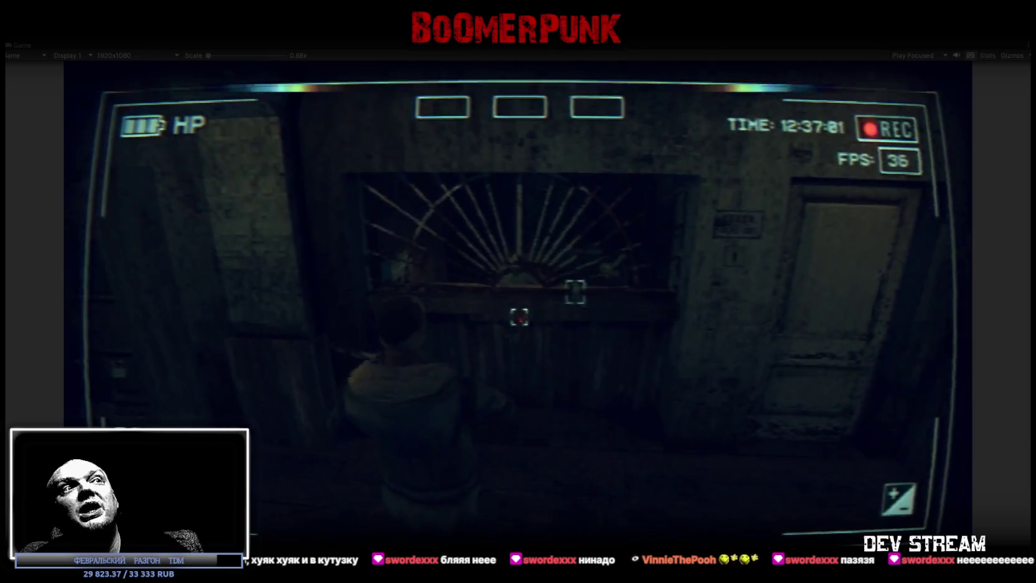
{"action": "key", "text": "d"}
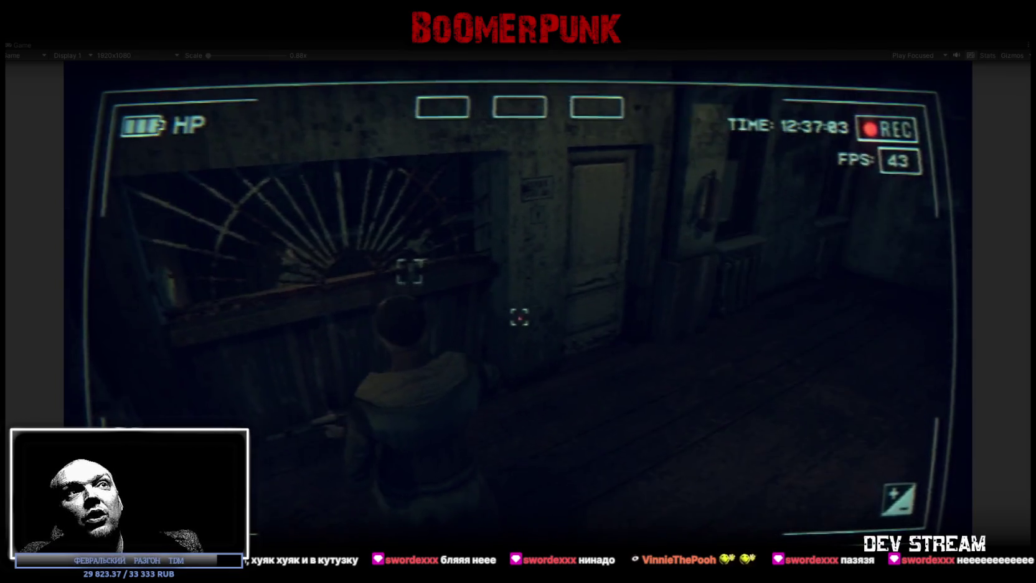
{"action": "key", "text": "a"}
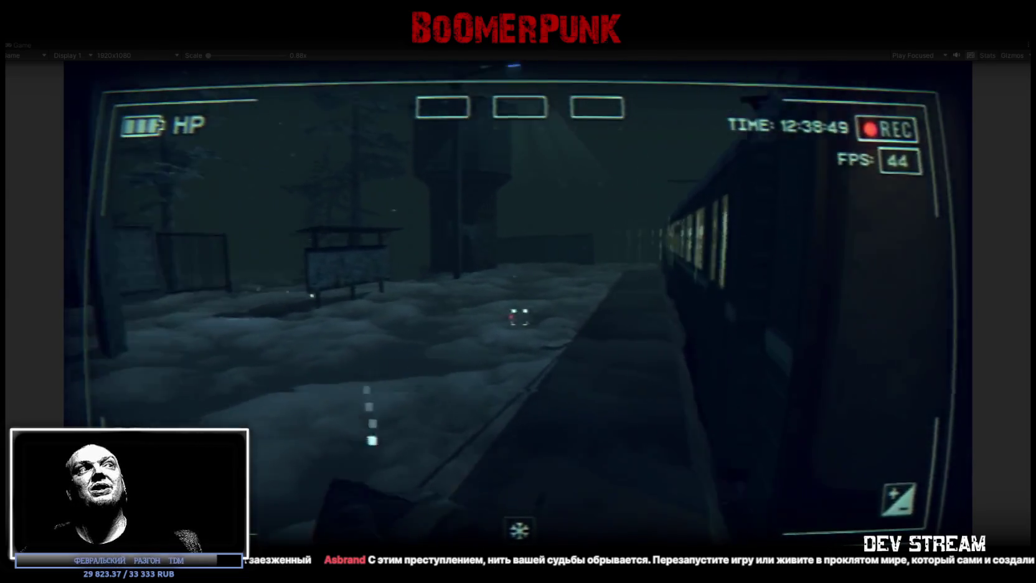
Exit Play mode with Ctrl+P to return to scene editing
{"action": "key", "text": "ctrl+p"}
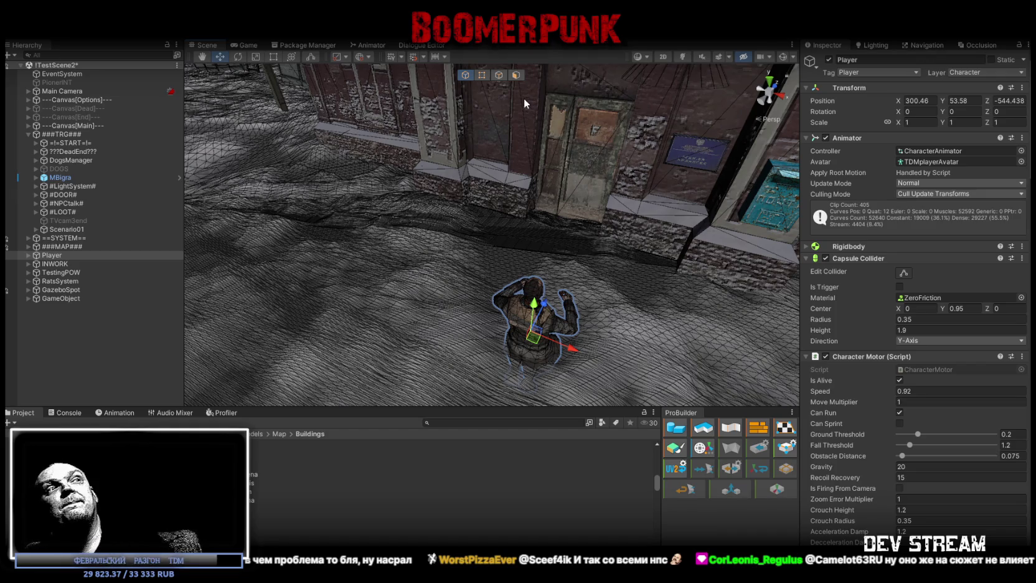
{"action": "mouse_move", "coordinate": [528, 99]}
{"action": "left_mouse_down"}
{"action": "mouse_move", "coordinate": [505, 249]}
{"action": "mouse_move", "coordinate": [497, 190]}
{"action": "mouse_move", "coordinate": [505, 296]}
{"action": "mouse_move", "coordinate": [548, 227]}
{"action": "mouse_move", "coordinate": [449, 154]}
{"action": "mouse_move", "coordinate": [416, 80]}
{"action": "mouse_move", "coordinate": [239, 87]}
{"action": "left_mouse_up"}
{"action": "mouse_move", "coordinate": [253, 71]}
{"action": "left_mouse_down"}
{"action": "mouse_move", "coordinate": [480, 122]}
{"action": "mouse_move", "coordinate": [486, 143]}
{"action": "mouse_move", "coordinate": [558, 125]}
{"action": "mouse_move", "coordinate": [599, 129]}
{"action": "mouse_move", "coordinate": [407, 180]}
{"action": "mouse_move", "coordinate": [406, 157]}
{"action": "mouse_move", "coordinate": [550, 259]}
{"action": "left_mouse_up"}
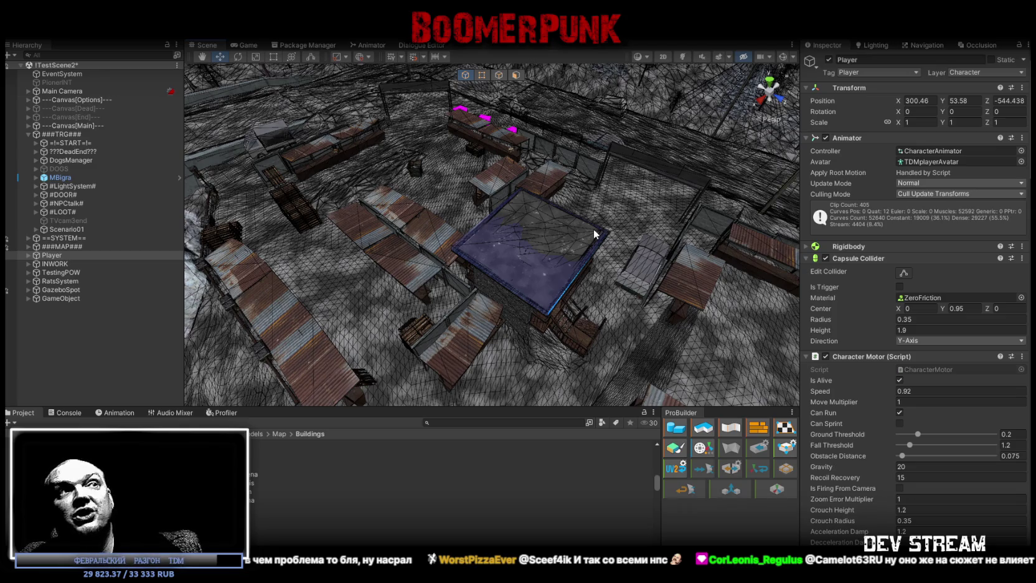
{"action": "mouse_move", "coordinate": [594, 235]}
{"action": "left_mouse_down"}
{"action": "mouse_move", "coordinate": [620, 231]}
{"action": "mouse_move", "coordinate": [504, 231]}
{"action": "mouse_move", "coordinate": [457, 213]}
{"action": "left_mouse_up"}
{"action": "key", "text": "f"}
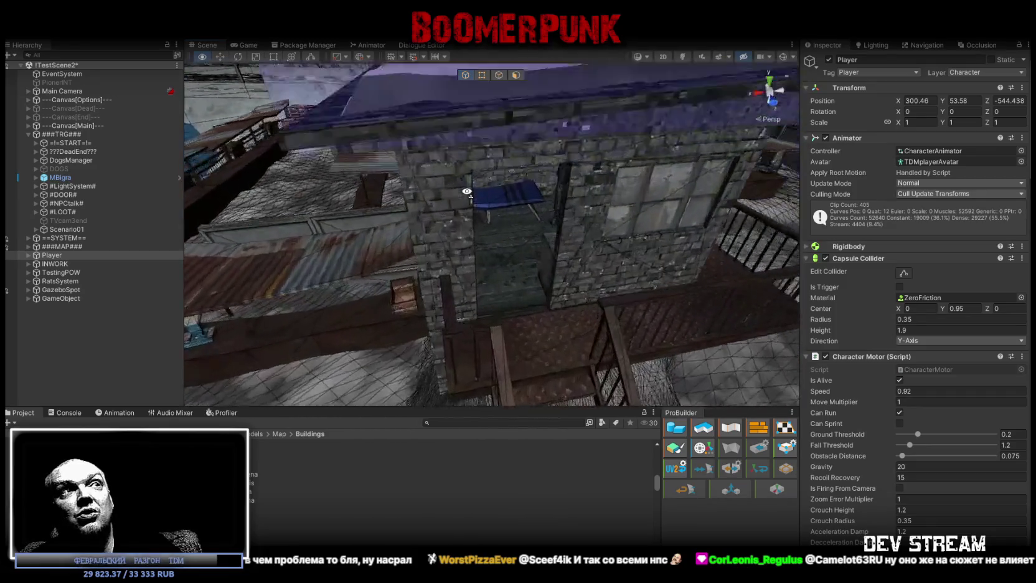
{"action": "mouse_move", "coordinate": [530, 159]}
{"action": "left_mouse_down"}
{"action": "mouse_move", "coordinate": [439, 179]}
{"action": "mouse_move", "coordinate": [495, 190]}
{"action": "left_mouse_up"}
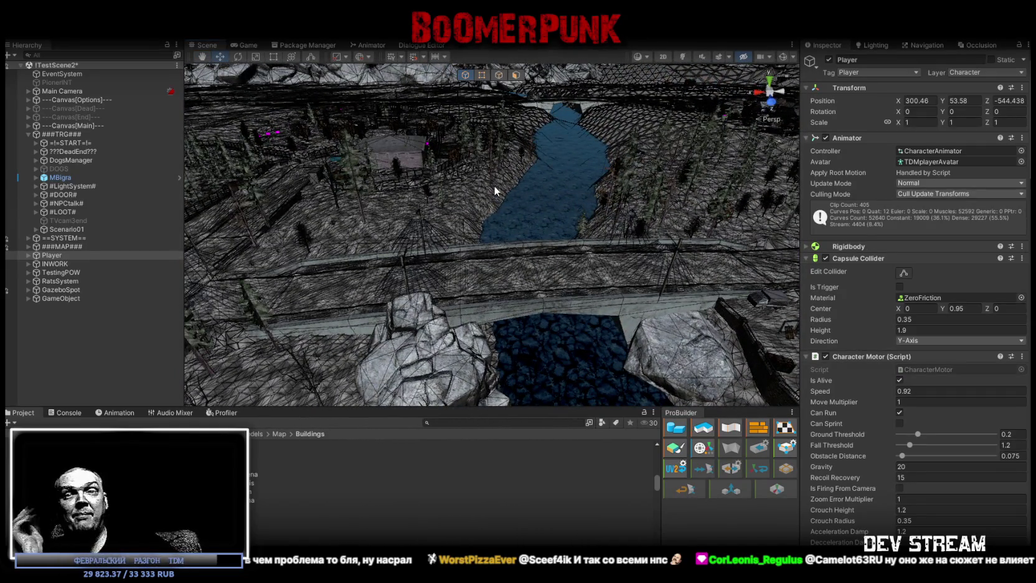
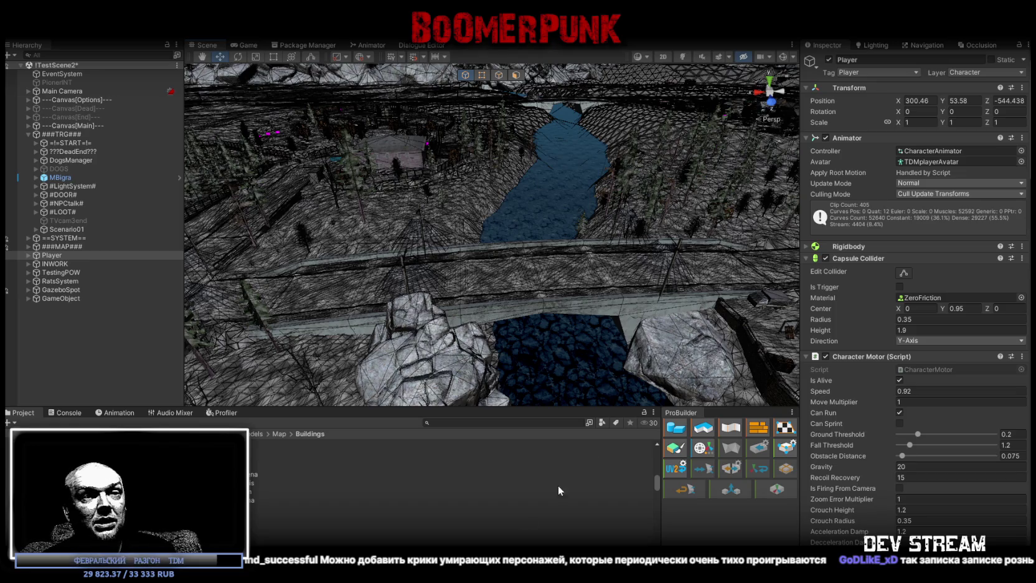
Drag the Chrome window over the Unity editor so the Unidraw node diagram board is showing
{"action": "mouse_move", "coordinate": [331, 0]}
{"action": "left_mouse_down"}
{"action": "mouse_move", "coordinate": [330, 92]}
{"action": "mouse_move", "coordinate": [254, 62]}
{"action": "left_mouse_up"}
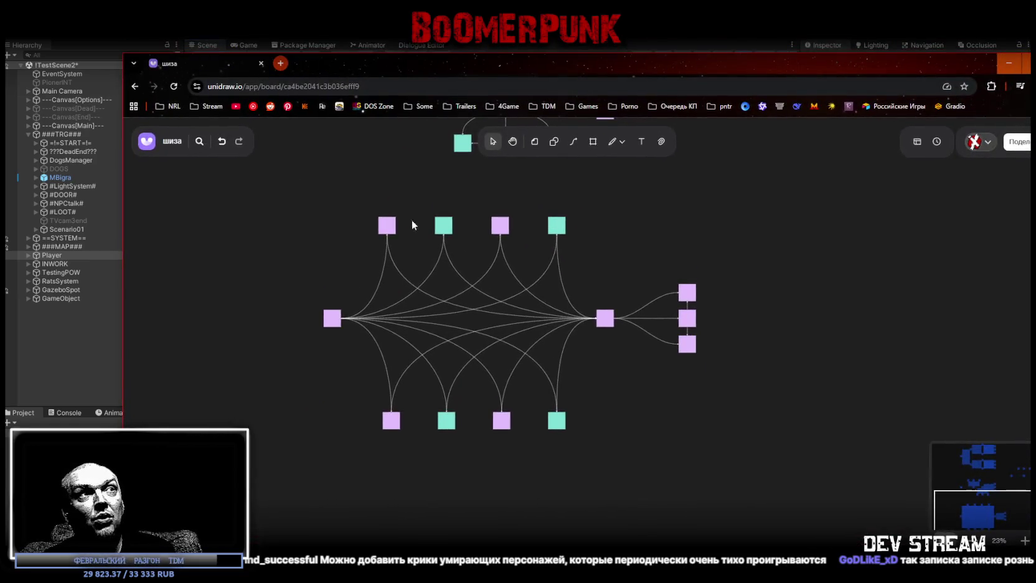
{"action": "left_click", "coordinate": [450, 222]}
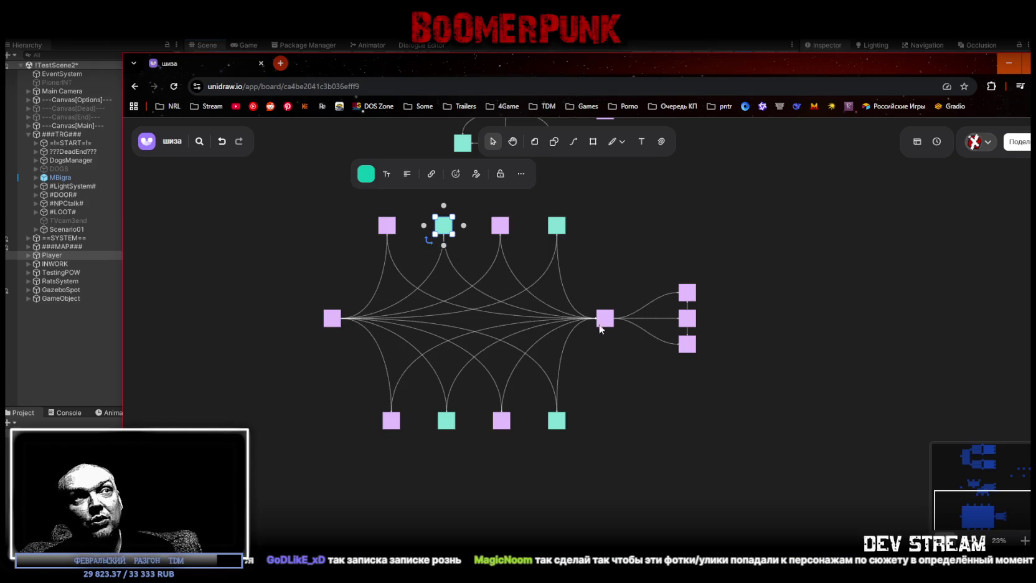
{"action": "left_click_drag", "start_coordinate": [606, 311], "coordinate": [613, 375]}
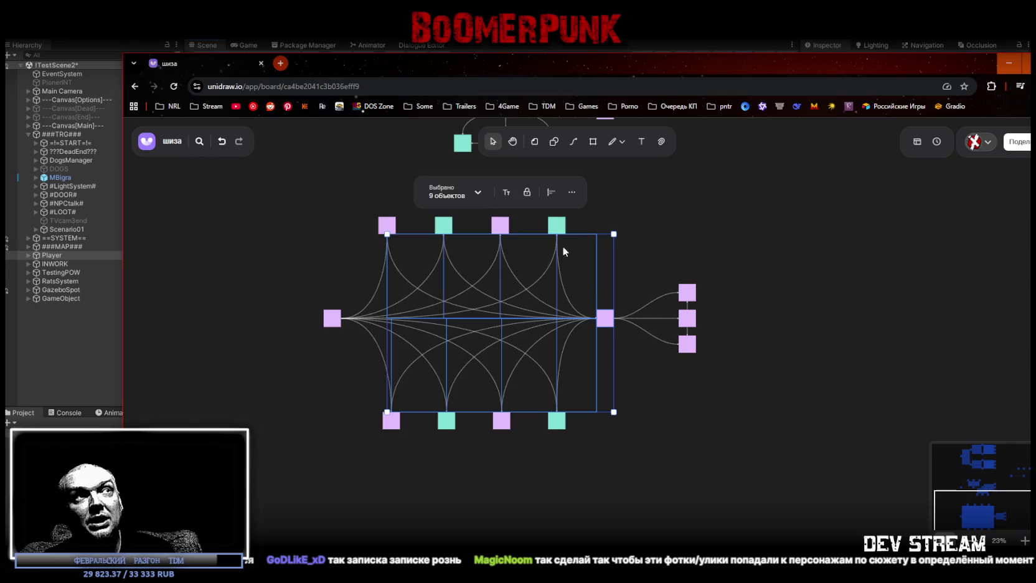
{"action": "left_click", "coordinate": [387, 226]}
{"action": "left_click", "coordinate": [500, 229]}
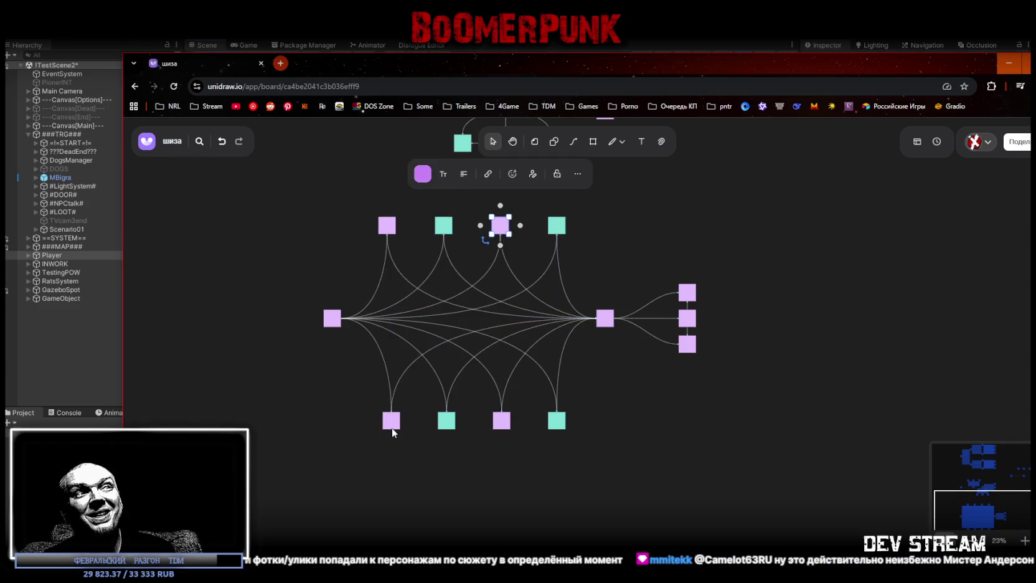
{"action": "left_click", "coordinate": [393, 425]}
{"action": "left_click", "coordinate": [504, 426]}
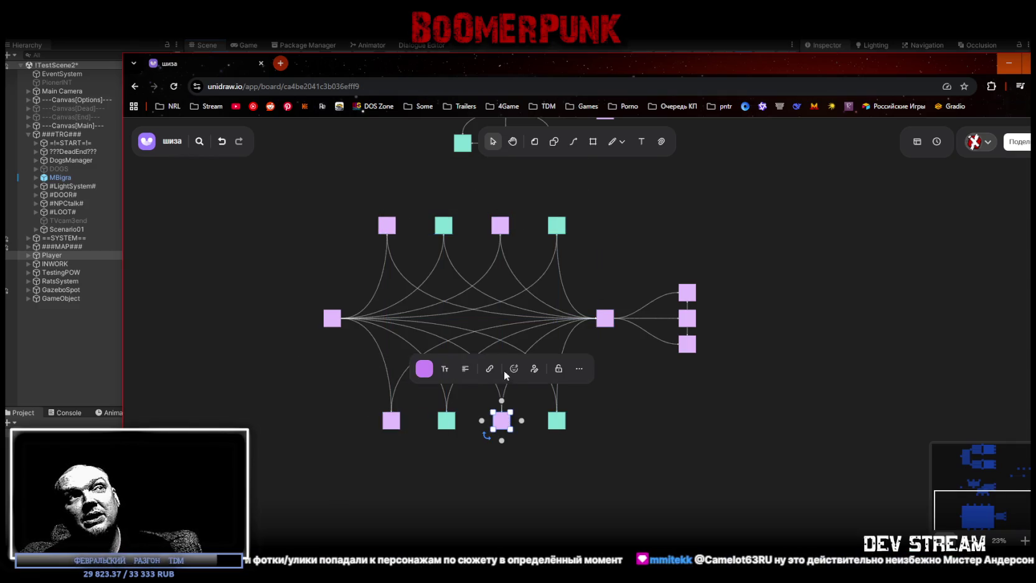
{"action": "left_click", "coordinate": [646, 458]}
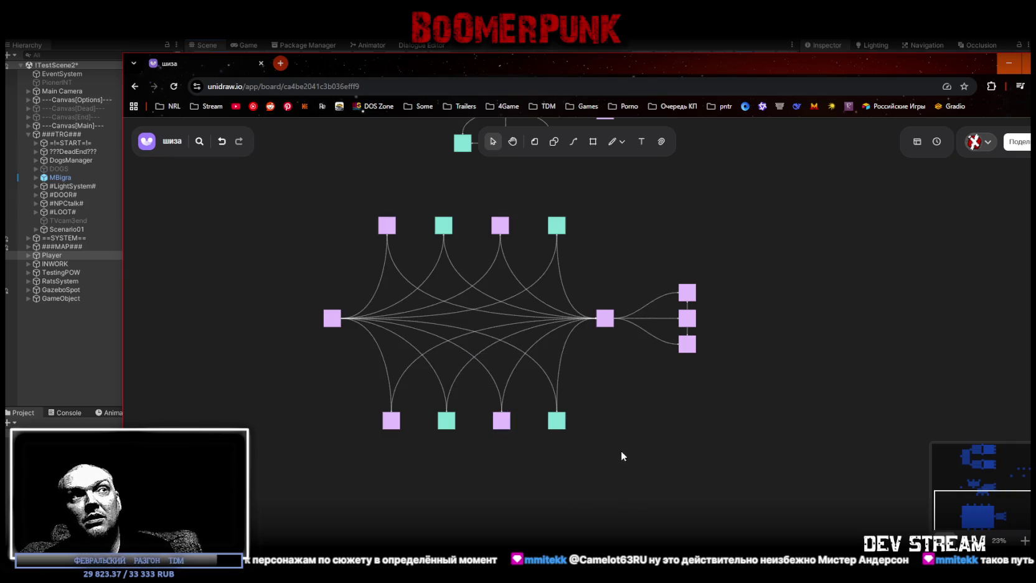
{"action": "left_click", "coordinate": [501, 423]}
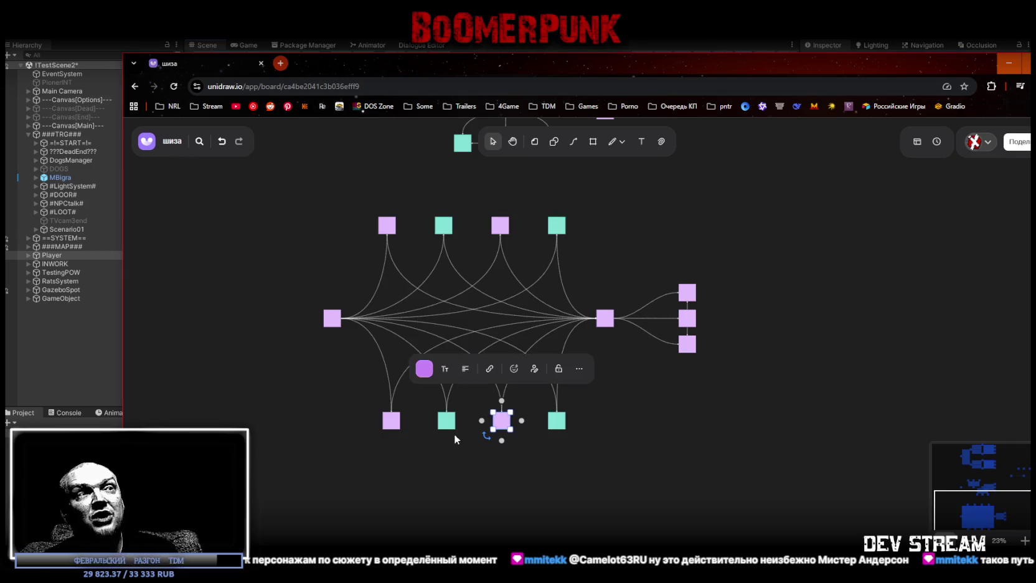
Pull the bottom pink nodes up and the top pink nodes down toward the centre
{"action": "left_click_drag", "start_coordinate": [398, 422], "coordinate": [418, 382]}
{"action": "left_click_drag", "start_coordinate": [506, 427], "coordinate": [506, 386]}
{"action": "left_click_drag", "start_coordinate": [390, 222], "coordinate": [411, 263]}
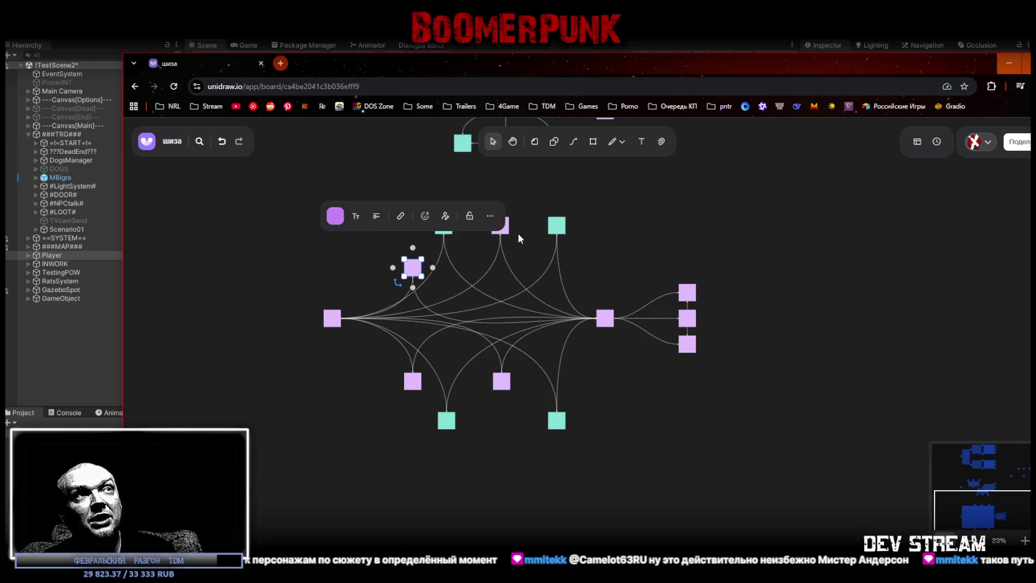
{"action": "left_click_drag", "start_coordinate": [506, 231], "coordinate": [509, 277]}
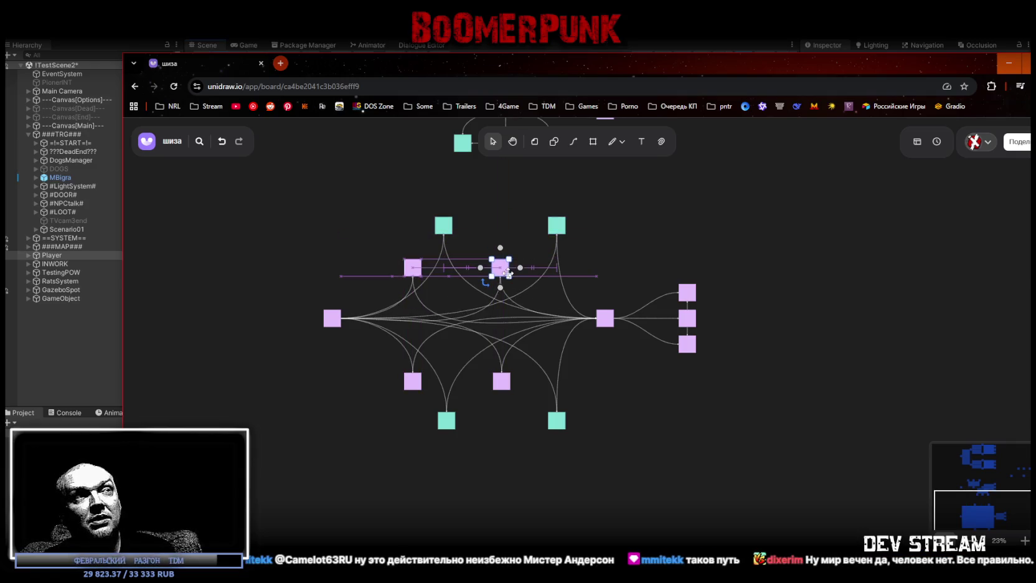
Move the two bottom teal nodes further down and the two top teal nodes further up
{"action": "left_click", "coordinate": [625, 418]}
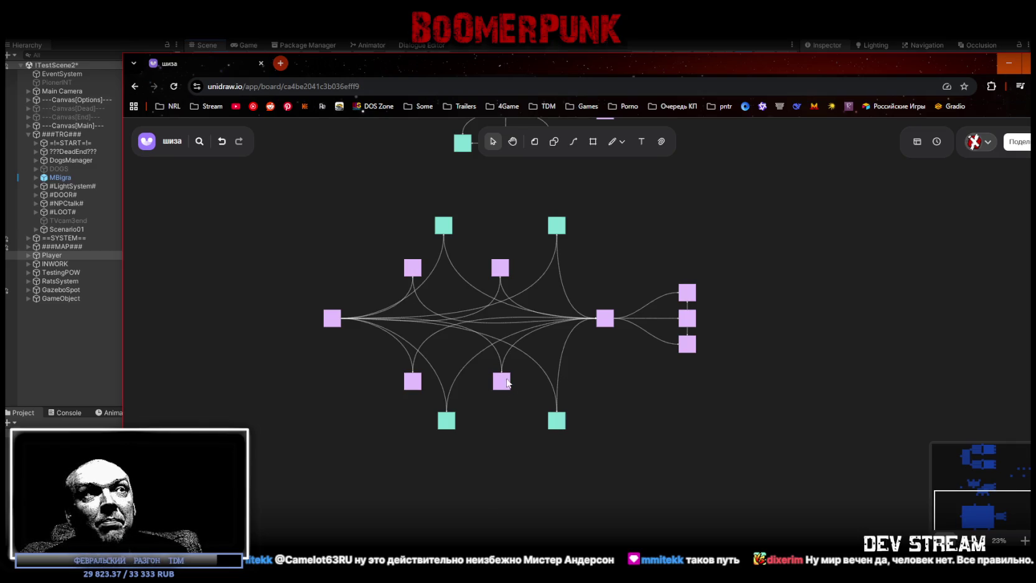
{"action": "mouse_move", "coordinate": [399, 485]}
{"action": "left_mouse_down"}
{"action": "mouse_move", "coordinate": [592, 427]}
{"action": "mouse_move", "coordinate": [558, 437]}
{"action": "mouse_move", "coordinate": [554, 459]}
{"action": "left_mouse_up"}
{"action": "mouse_move", "coordinate": [430, 215]}
{"action": "left_mouse_down"}
{"action": "mouse_move", "coordinate": [580, 224]}
{"action": "mouse_move", "coordinate": [560, 198]}
{"action": "left_mouse_up"}
{"action": "left_click", "coordinate": [695, 435]}
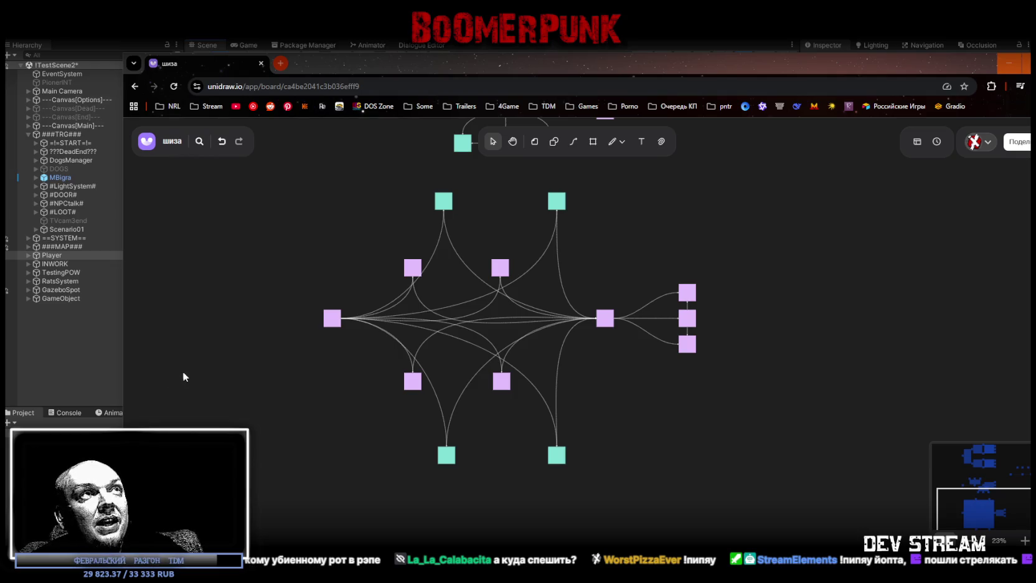
Switch to the Unity editor's level scene and Player properties, then bring the whiteboard back in front
{"action": "key", "text": "alt+Tab"}
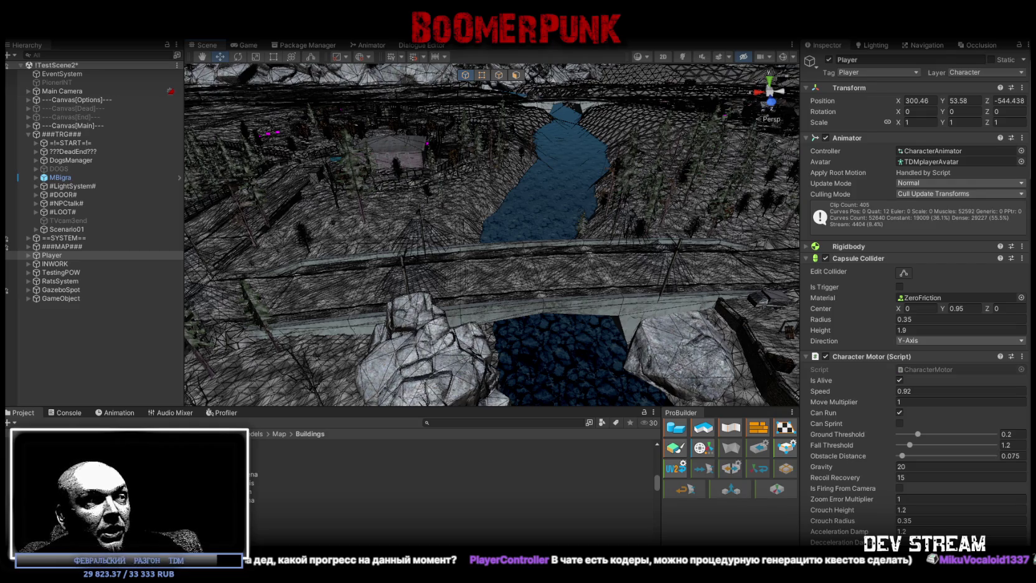
{"action": "key", "text": "alt+Tab"}
{"action": "mouse_move", "coordinate": [205, 121]}
{"action": "left_mouse_down"}
{"action": "mouse_move", "coordinate": [257, 78]}
{"action": "mouse_move", "coordinate": [226, 70]}
{"action": "left_mouse_up"}
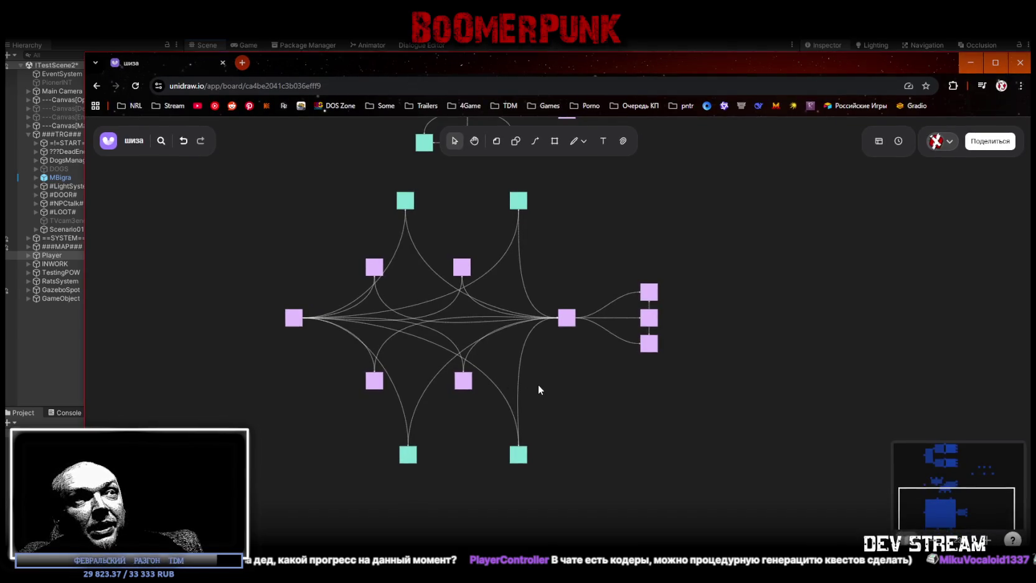
{"action": "left_click", "coordinate": [460, 385]}
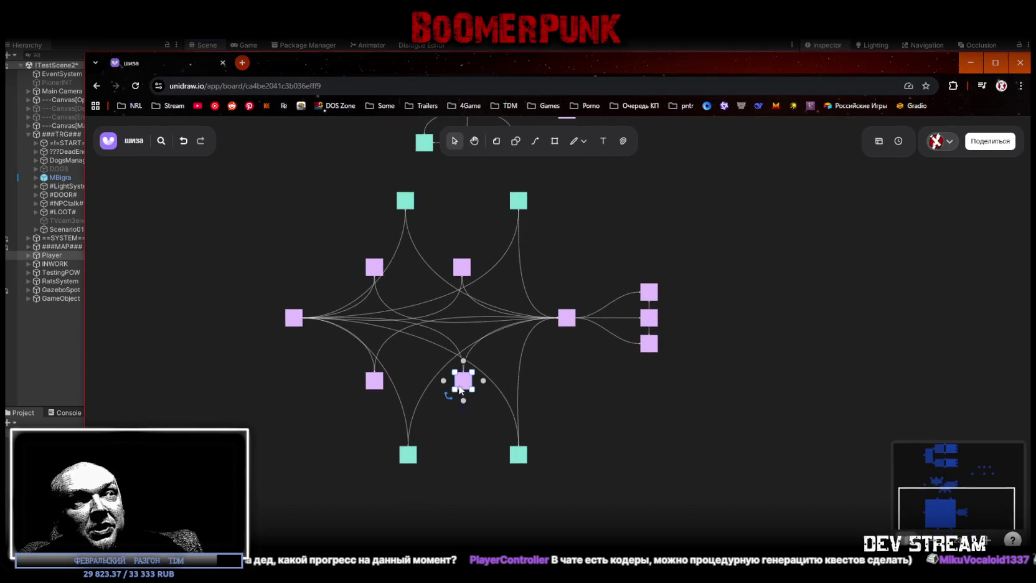
{"action": "left_click", "coordinate": [521, 458]}
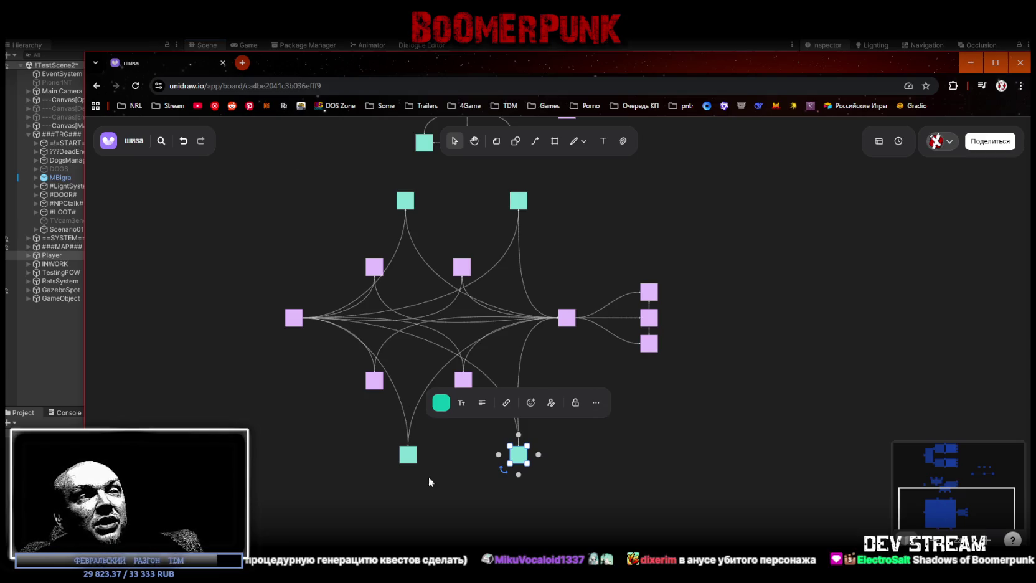
{"action": "key", "text": "alt+Tab"}
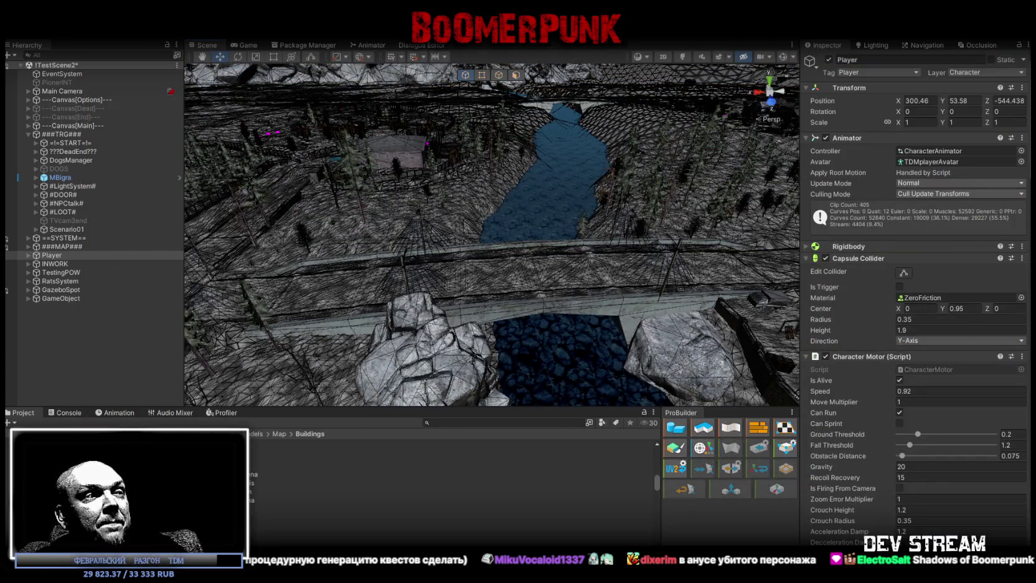